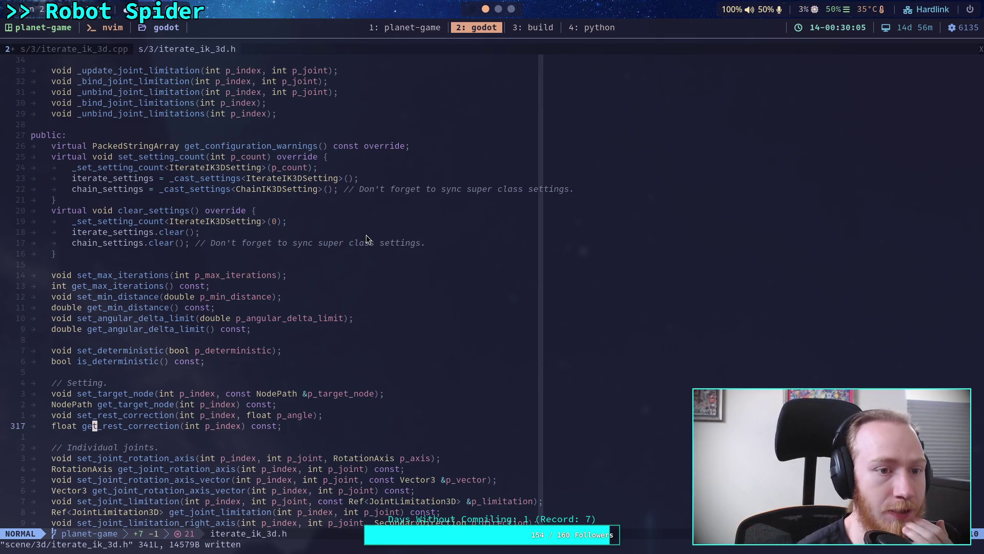
Try removing the p_rest_correction parameter from the cache_current_joint_rotations signature.
scroll(265, 263, up, 20)
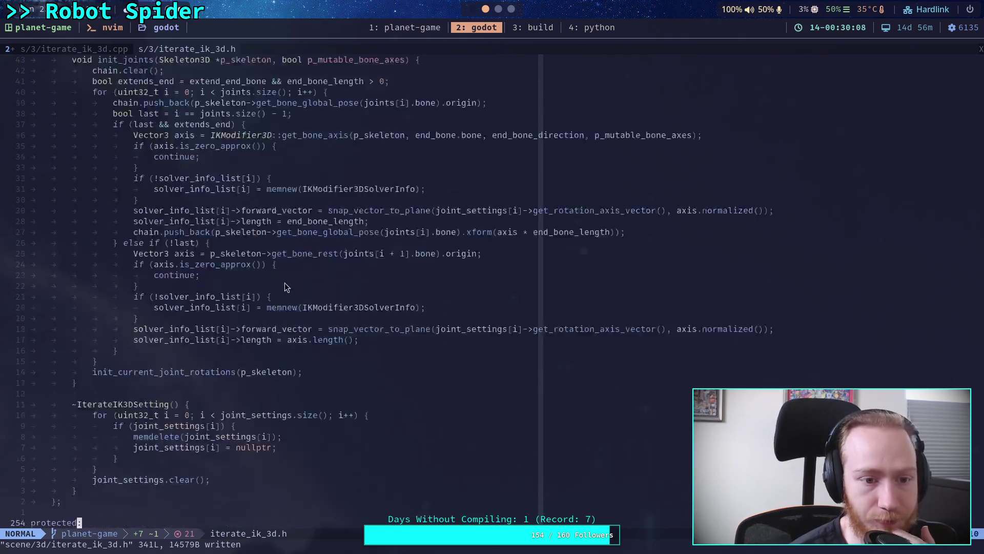
scroll(287, 279, up, 13)
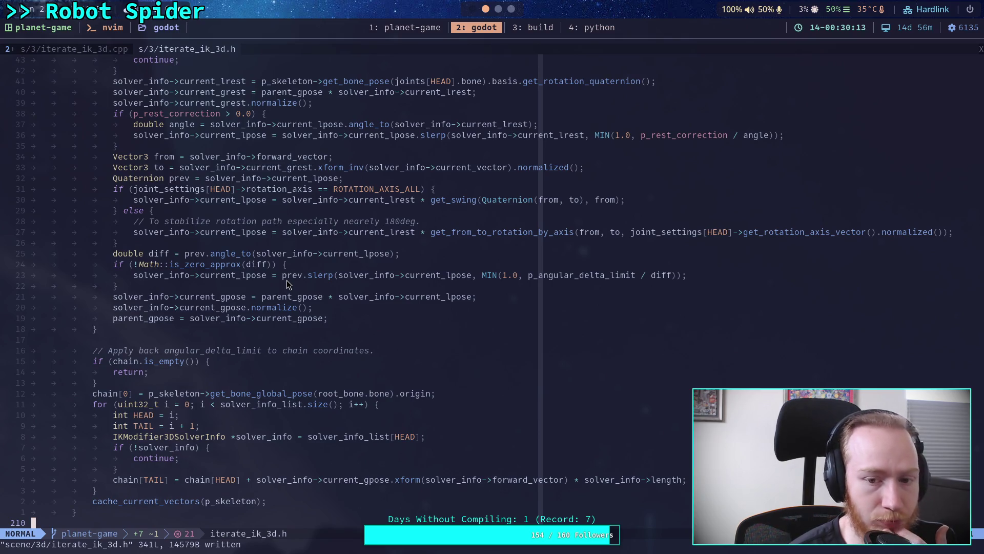
scroll(287, 280, up, 4)
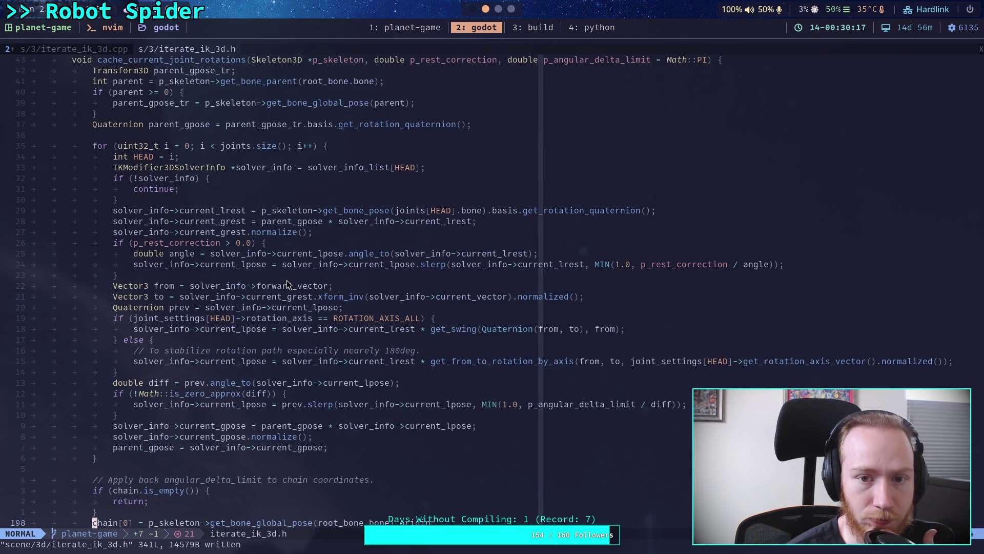
scroll(256, 230, up, 3)
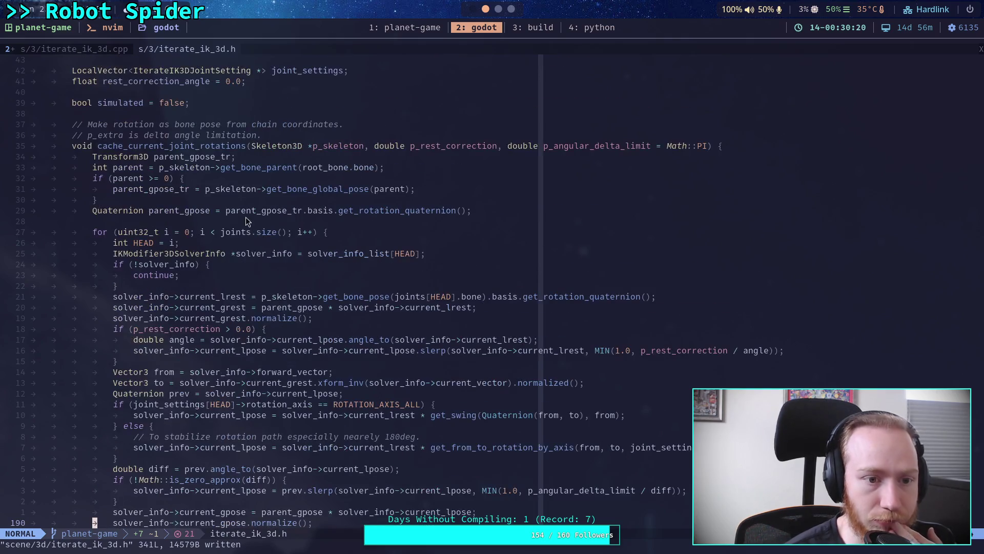
scroll(87, 66, up, 3)
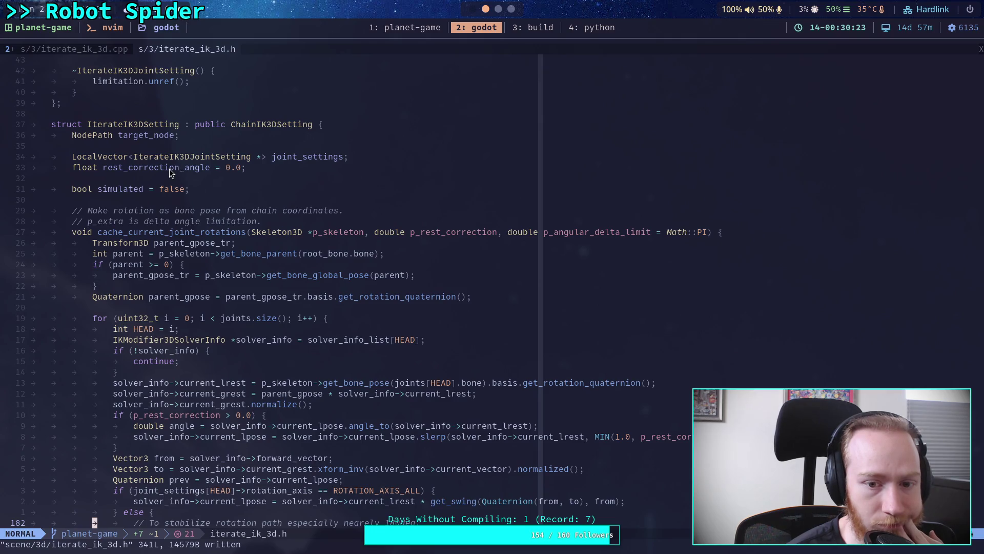
click(372, 232)
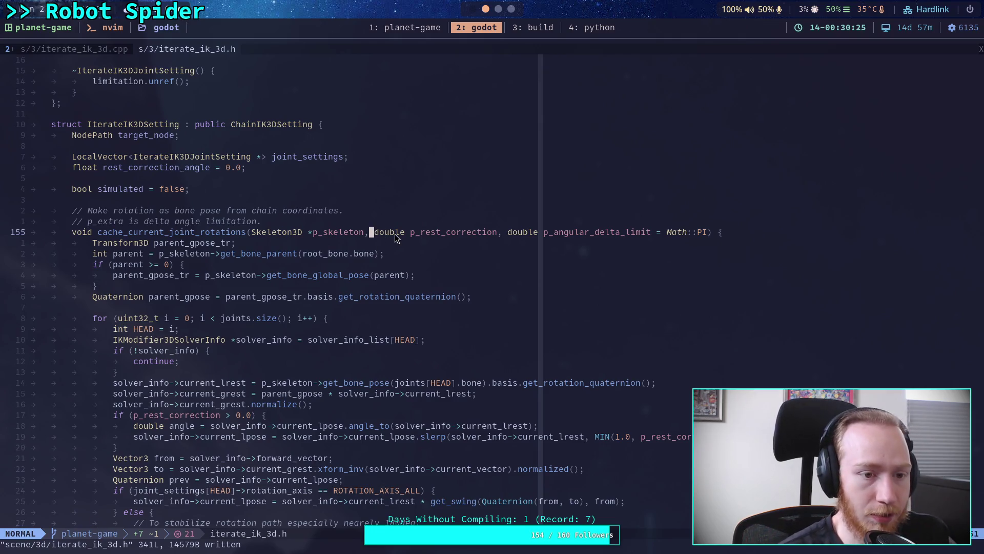
key(c)
key(t)
key(comma)
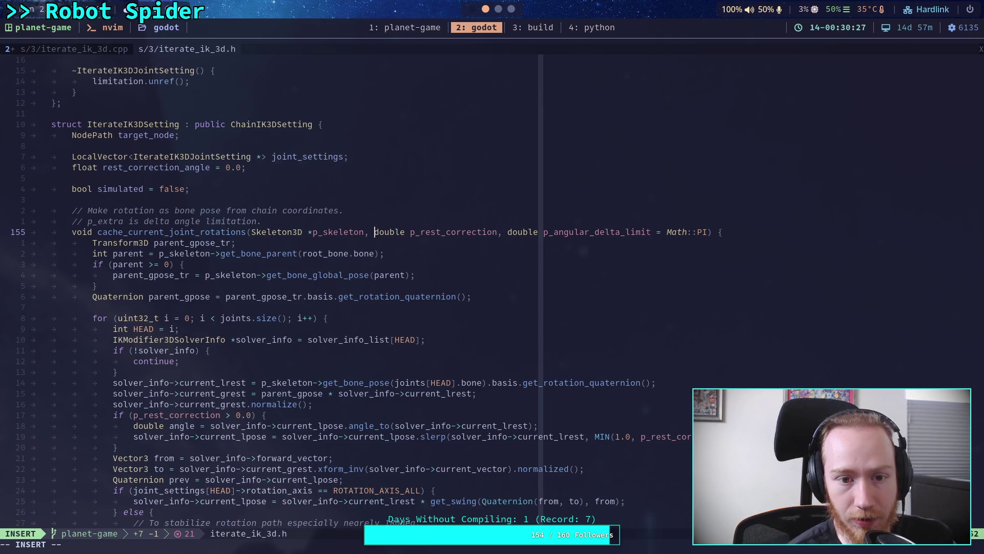
text(pn)
key(Delete)
key(Delete)
key(Delete)
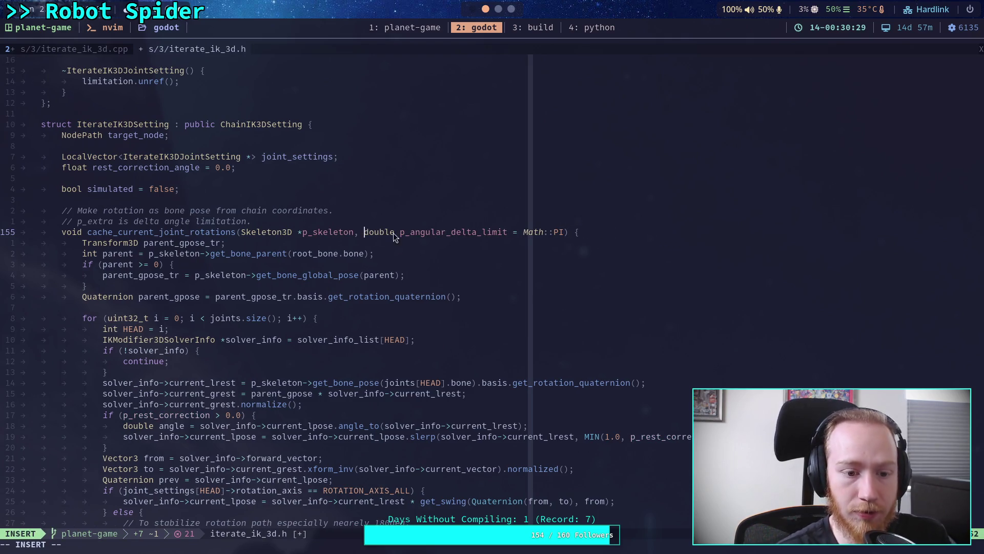
scroll(233, 376, down, 3)
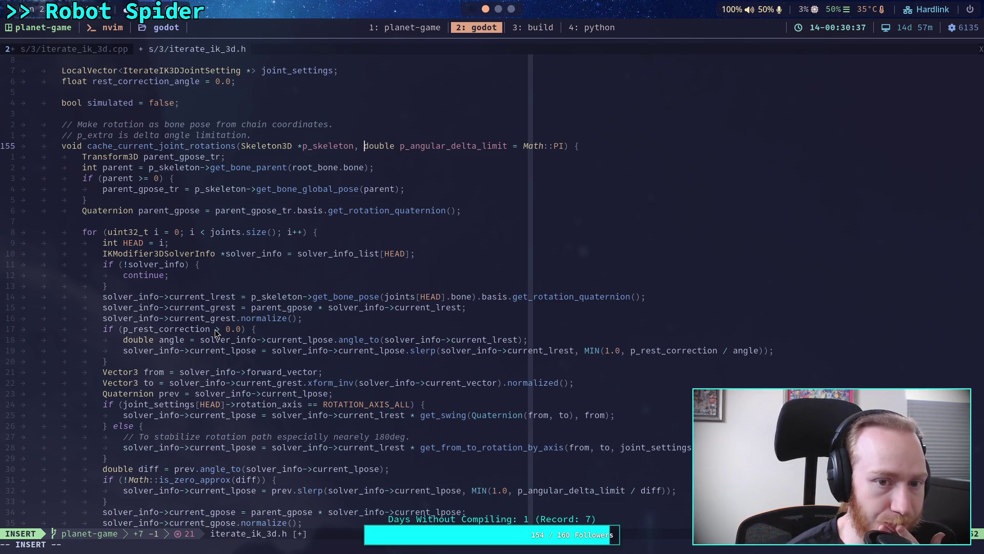
scroll(215, 333, up, 3)
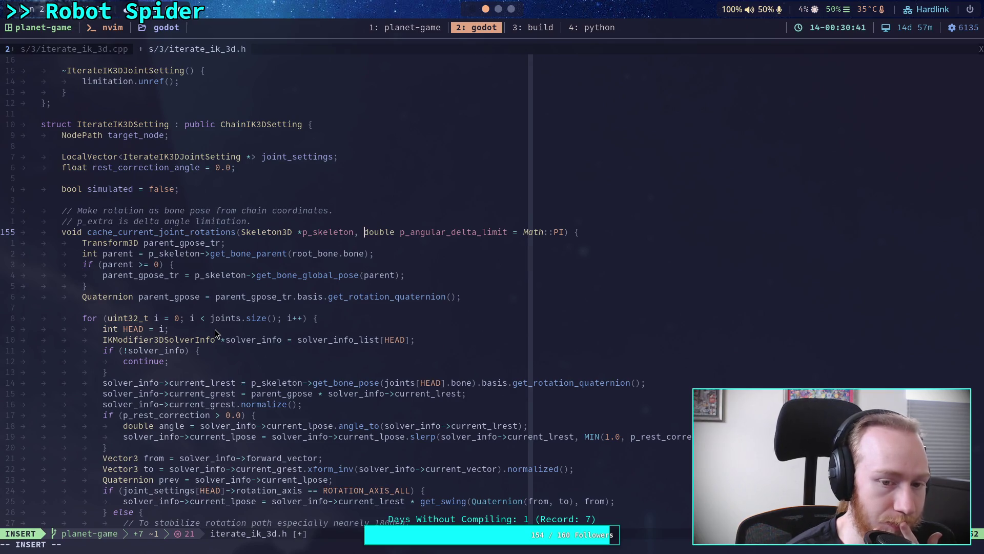
Undo the deletion to keep double p_rest_correction, save the header, and move to iterate_ik_3d.cpp.
key(Escape)
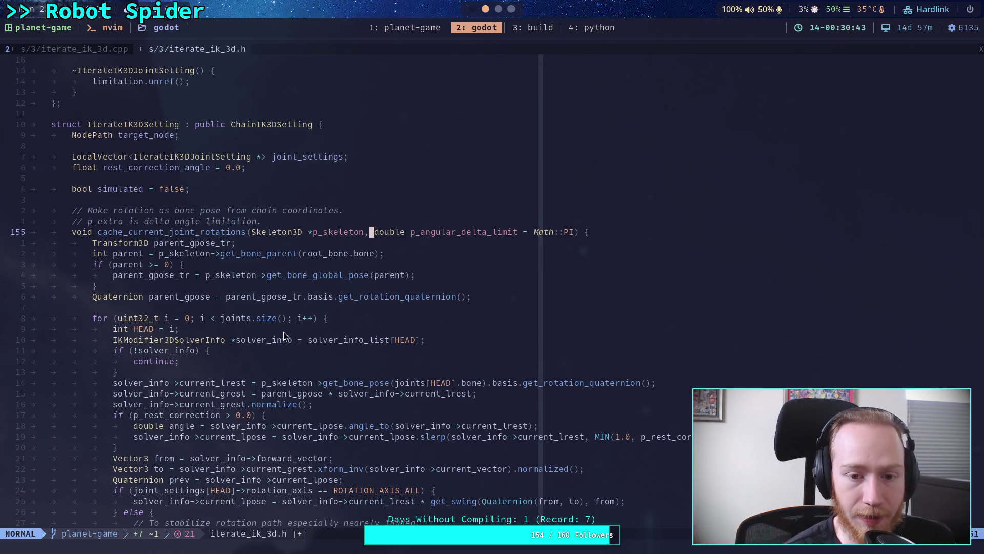
key(u)
text(:w)
key(Return)
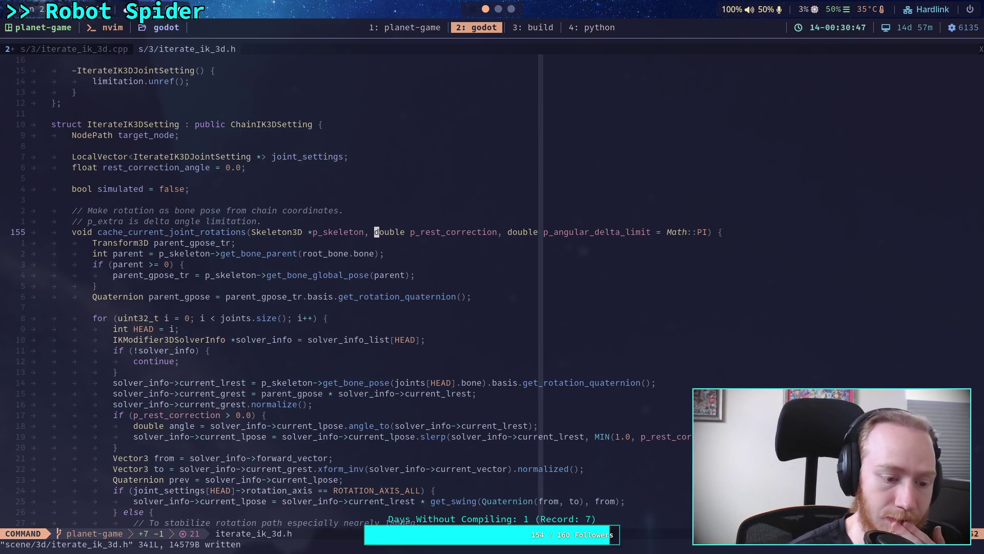
click(62, 50)
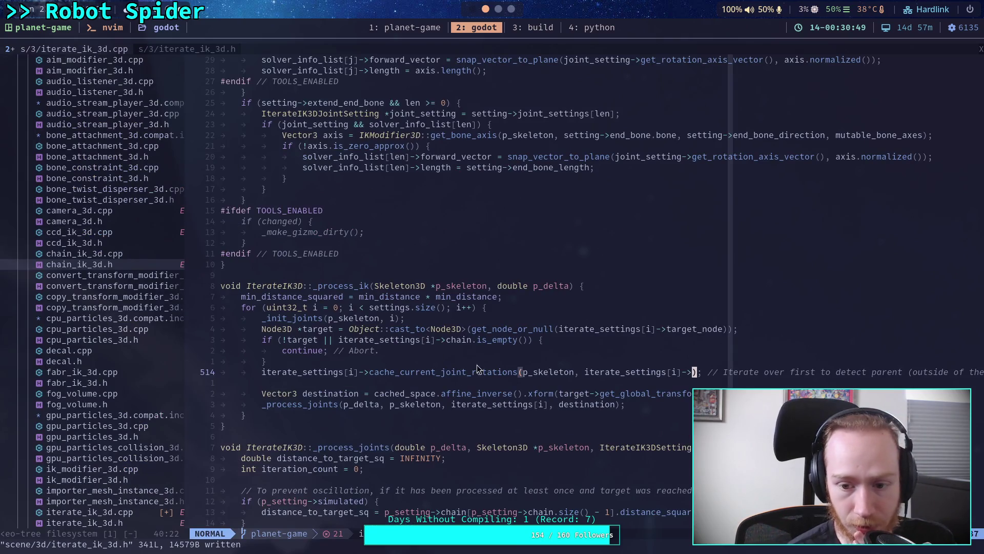
Pass rest_correction_angle as the new argument to the first cache_current_joint_rotations call on line 514.
key(a)
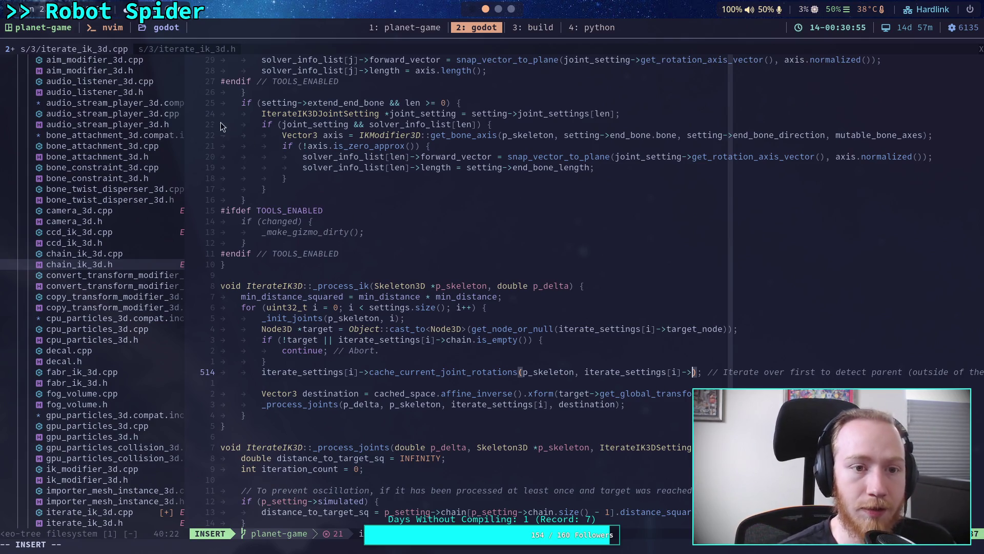
click(188, 48)
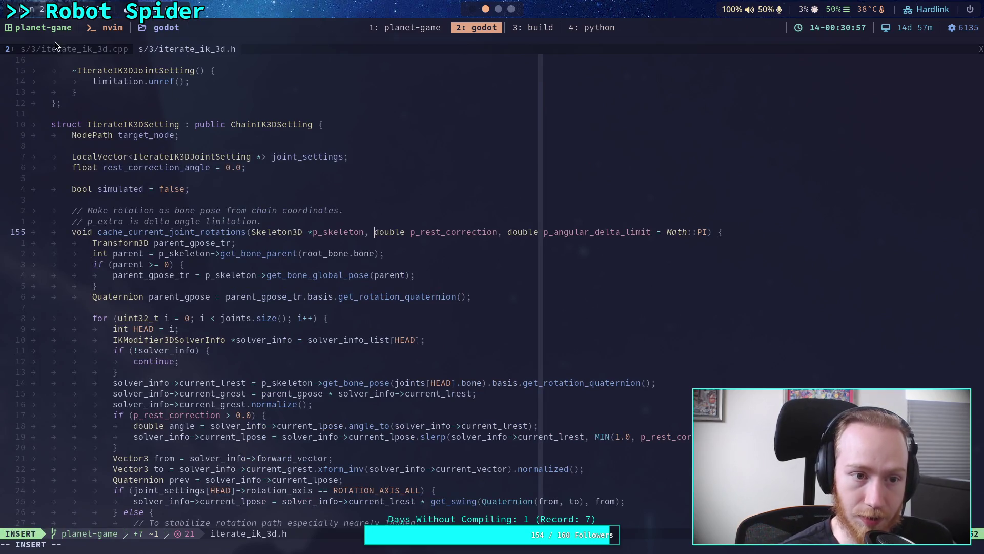
click(60, 49)
text(rest_correction_angle)
key(Escape)
Insert 0.0 before angular_delta_limit in the per-iteration call on line 535 and save.
scroll(476, 292, down, 3)
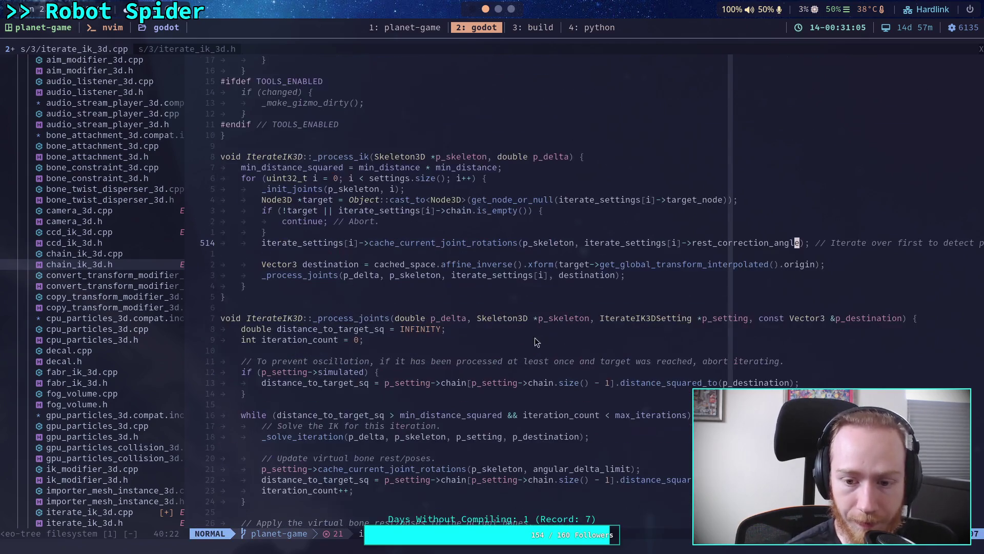
scroll(641, 443, down, 2)
click(528, 426)
text(a0.0,)
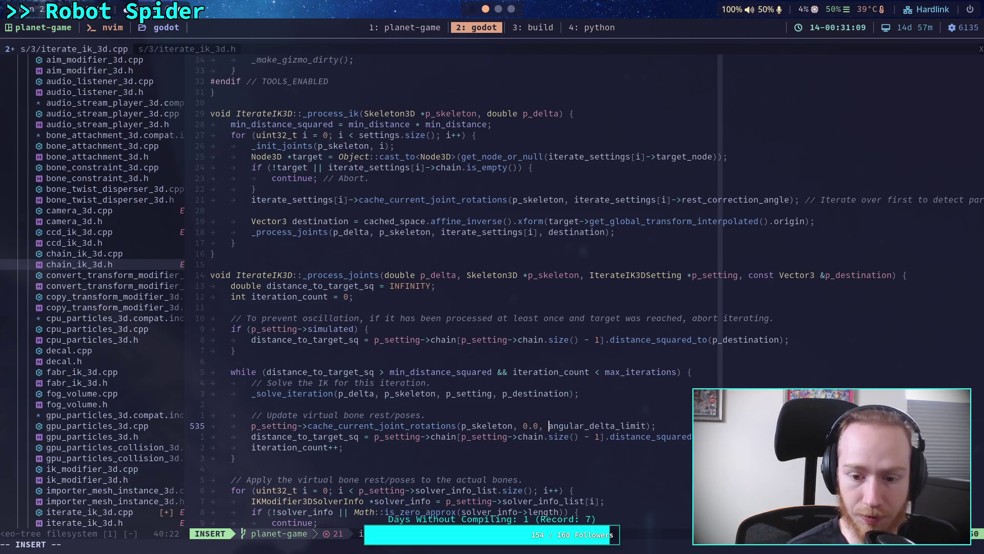
key(Escape)
text(:w)
key(Return)
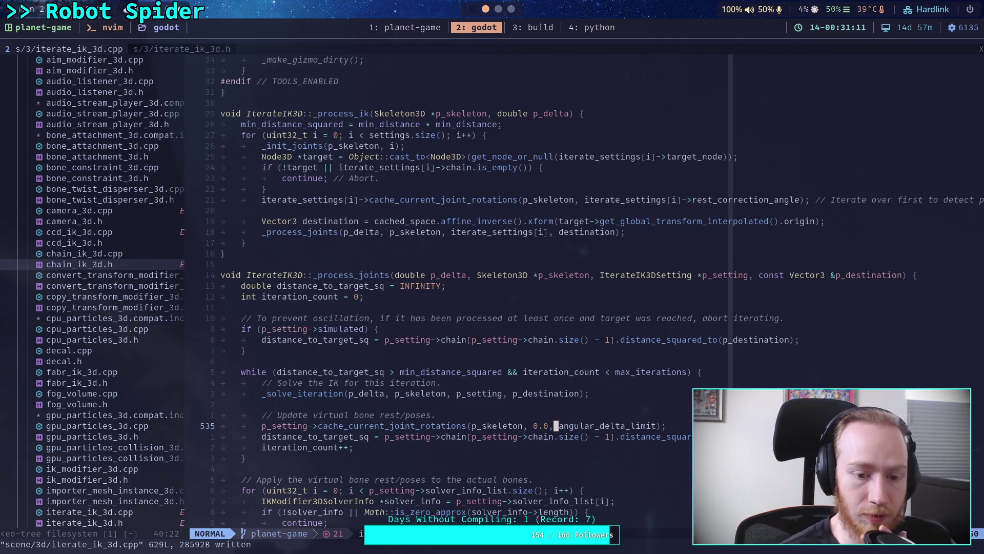
Scroll through iterate_ik_3d.cpp to review the two edited calls.
scroll(621, 430, down, 4)
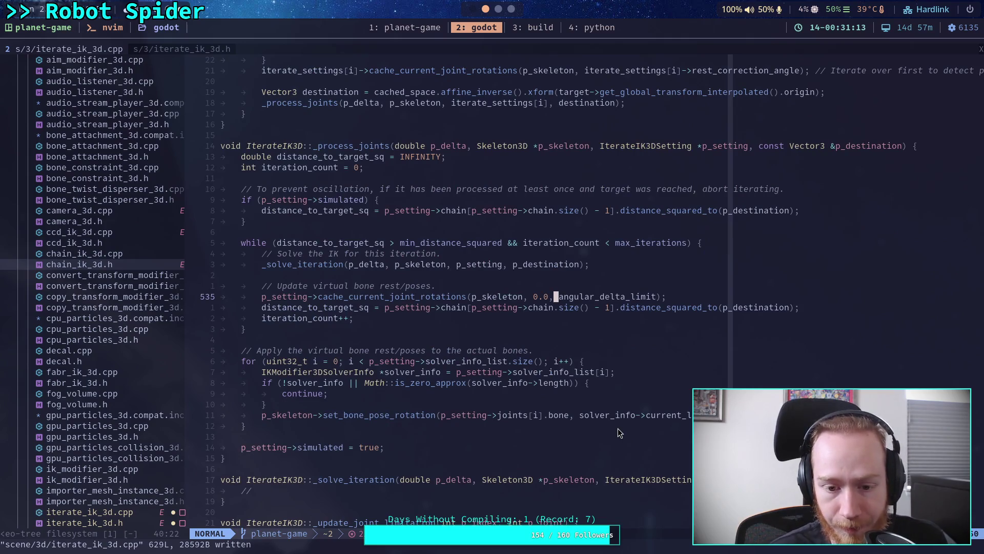
scroll(502, 341, up, 4)
scroll(500, 339, up, 1)
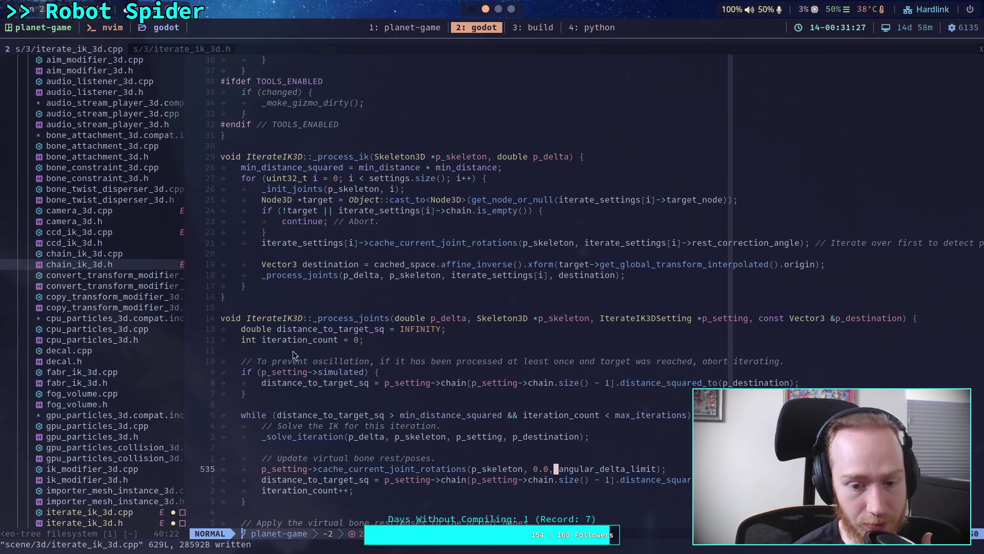
scroll(278, 349, down, 3)
scroll(520, 375, down, 3)
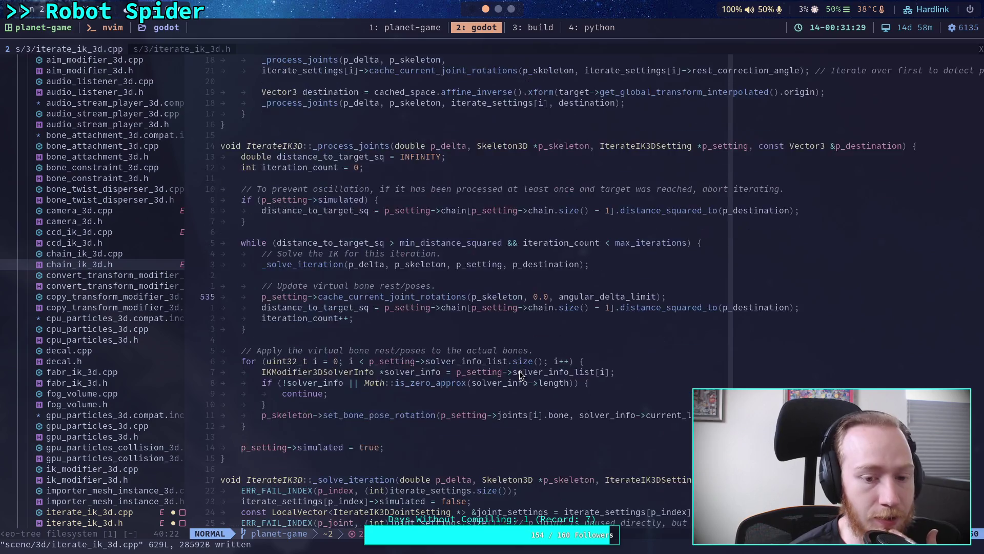
scroll(518, 374, up, 2)
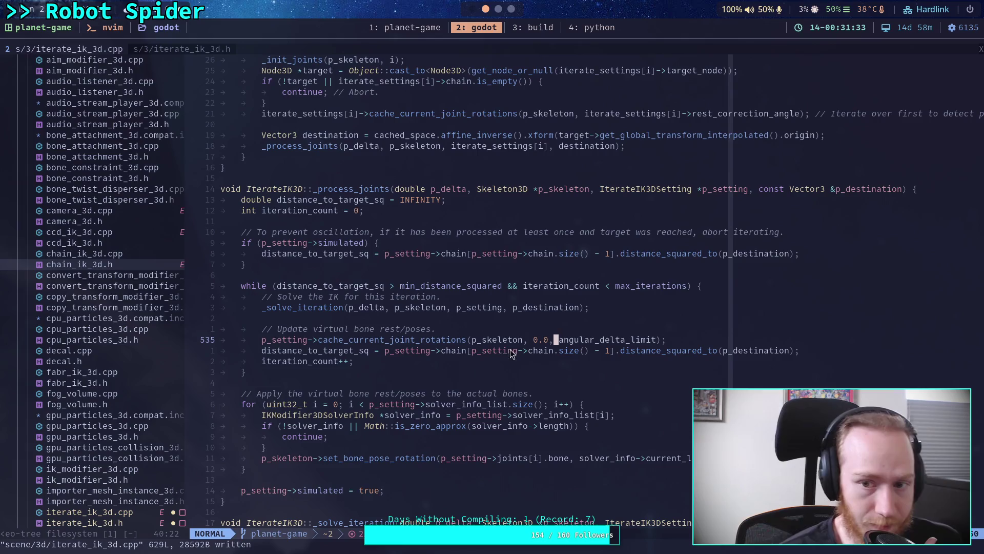
scroll(512, 343, up, 3)
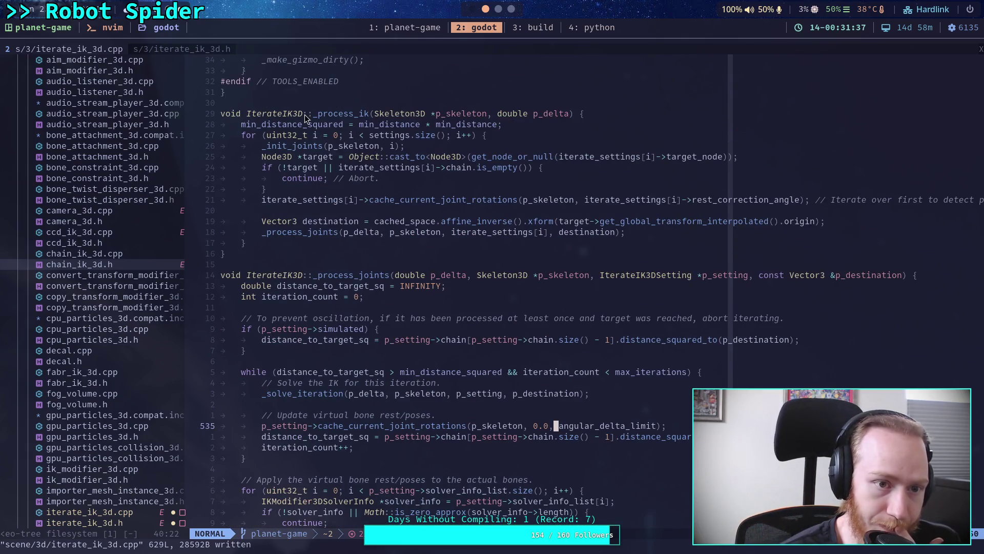
click(536, 27)
Run git status and git diff, paging to the end through the .cpp and .h changes.
text(git status)
key(Return)
text(gid)
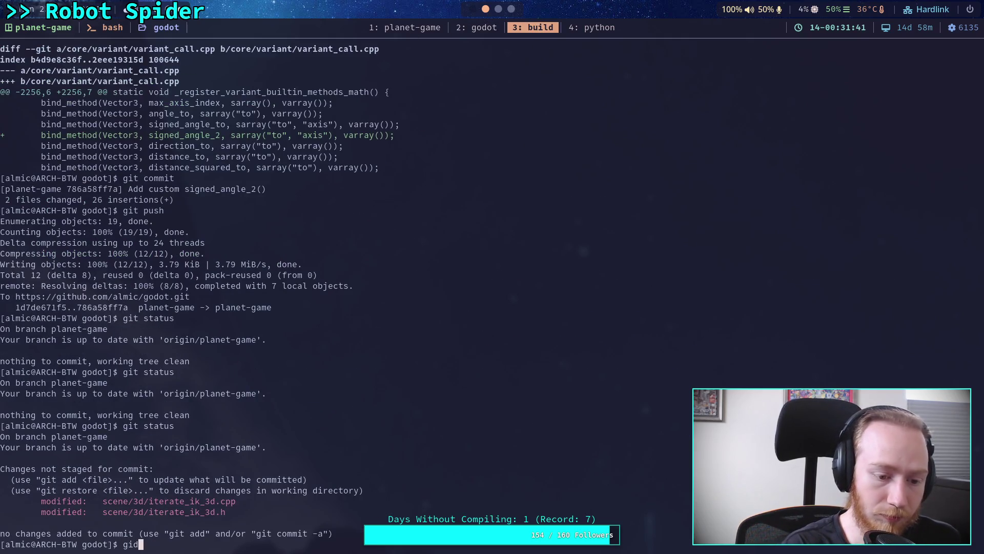
key(BackSpace)
text(t diff)
key(Return)
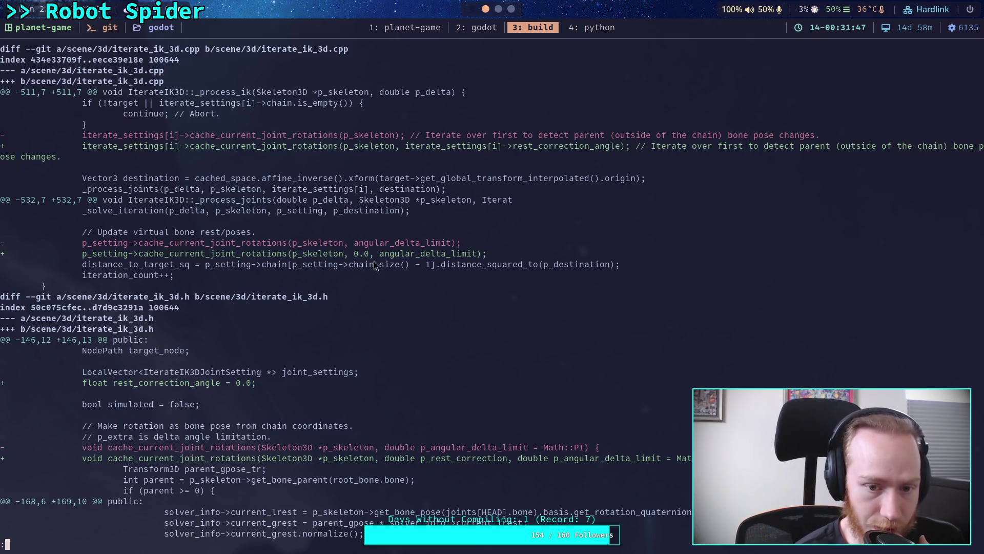
key(Down)
key(Down)
key(Down)
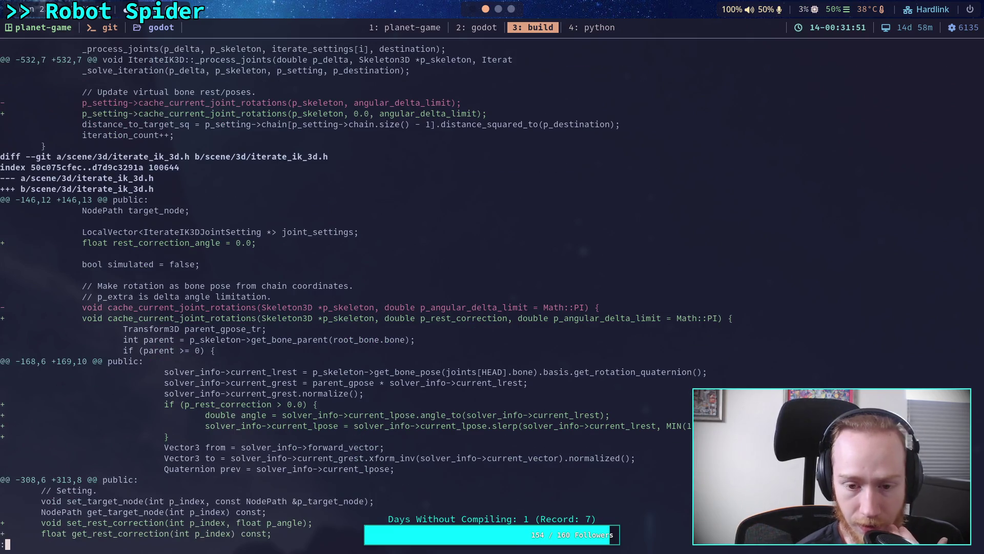
key(Down)
key(Down)
key(Down)
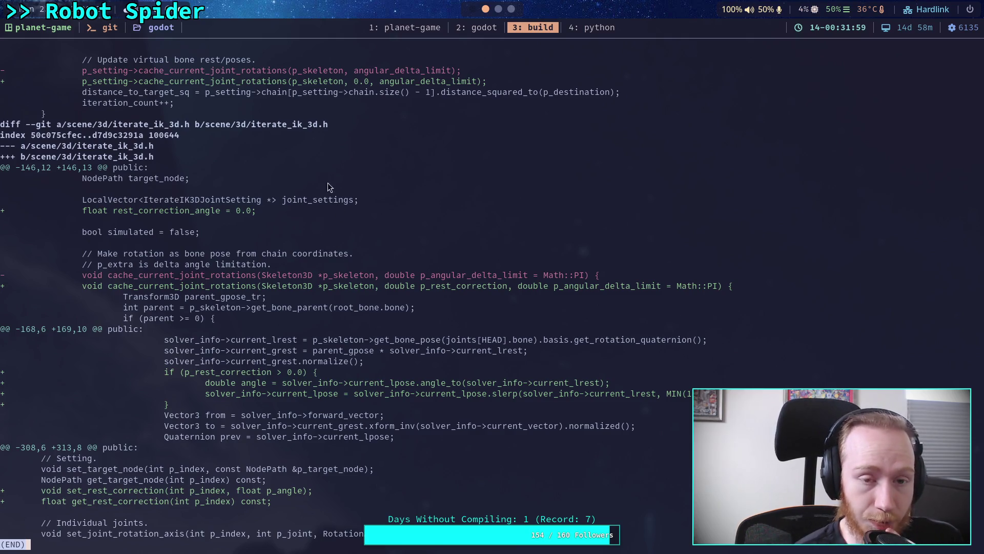
click(476, 30)
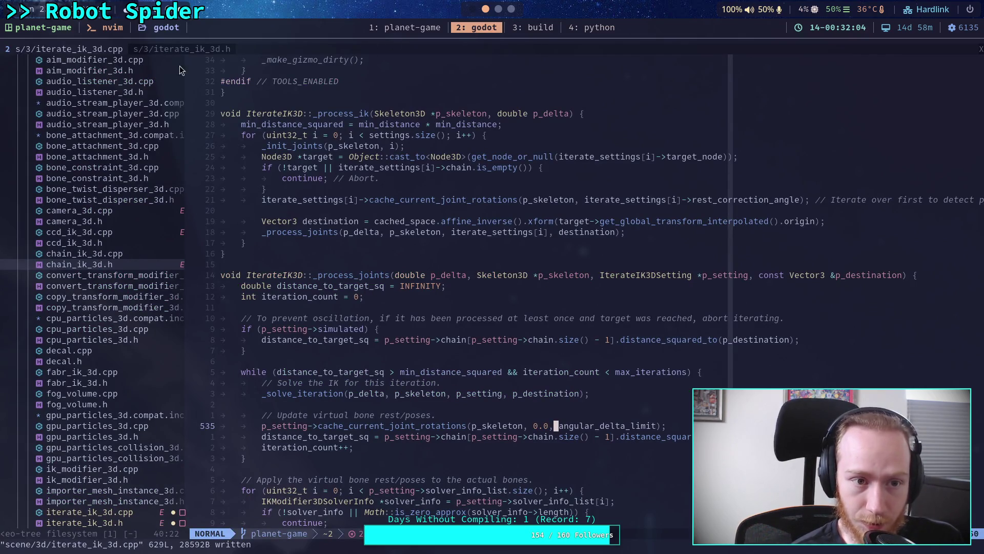
Duplicate the set_target_node and get_target_node functions directly below the originals.
scroll(449, 301, down, 5)
scroll(428, 299, up, 14)
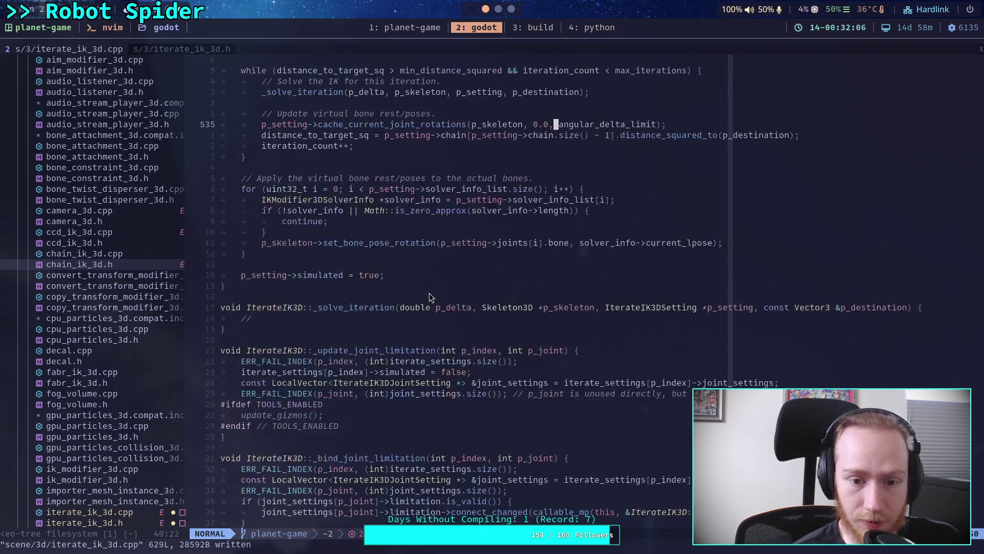
scroll(430, 296, up, 20)
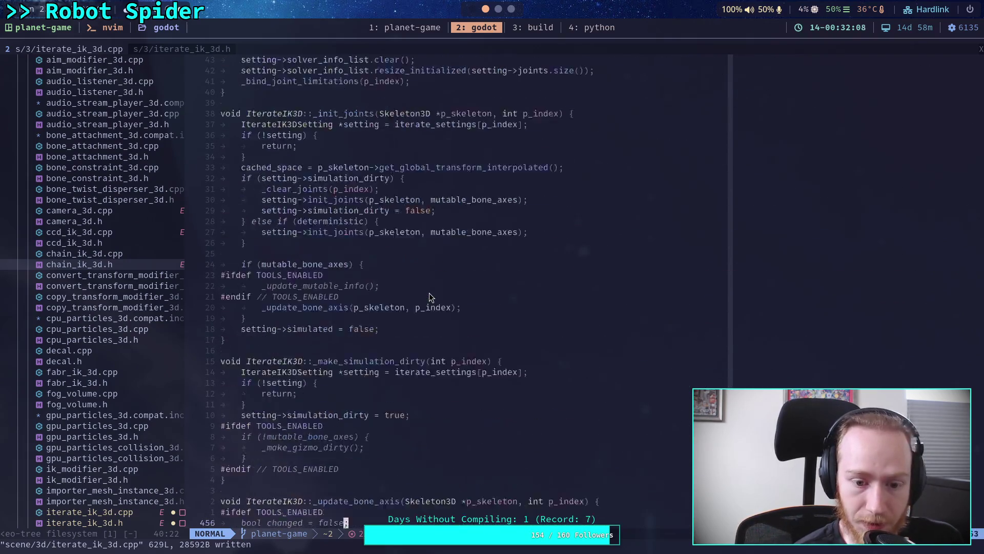
scroll(430, 297, up, 20)
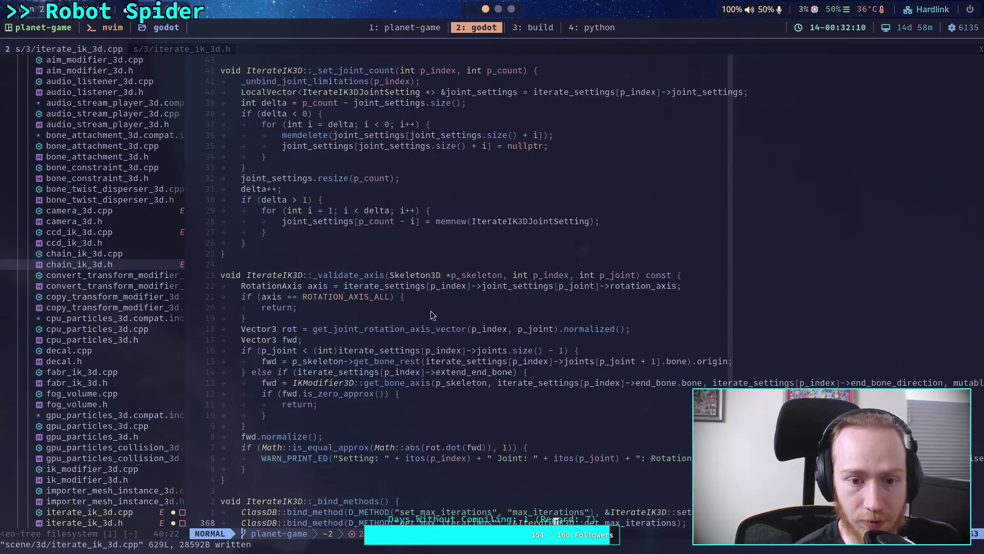
scroll(426, 320, up, 20)
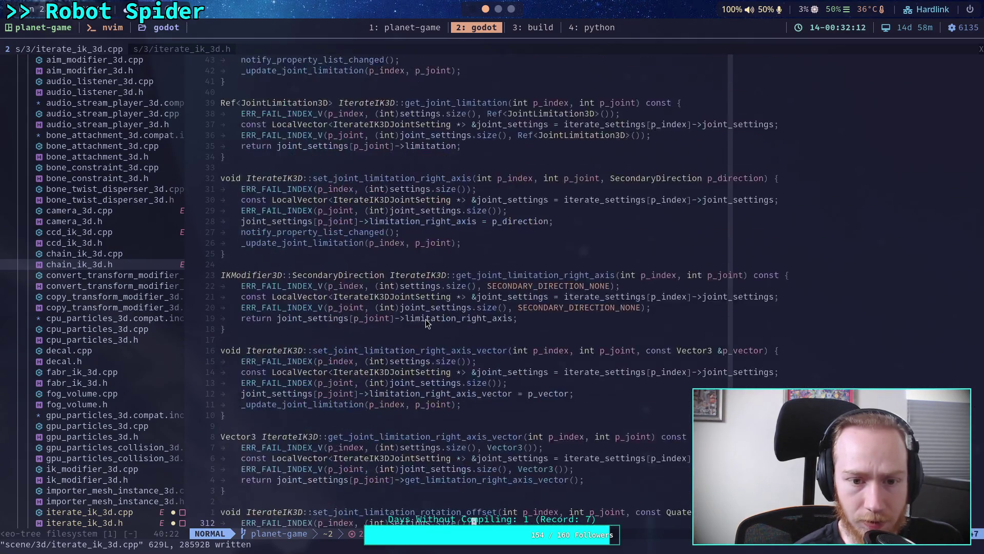
scroll(426, 319, up, 8)
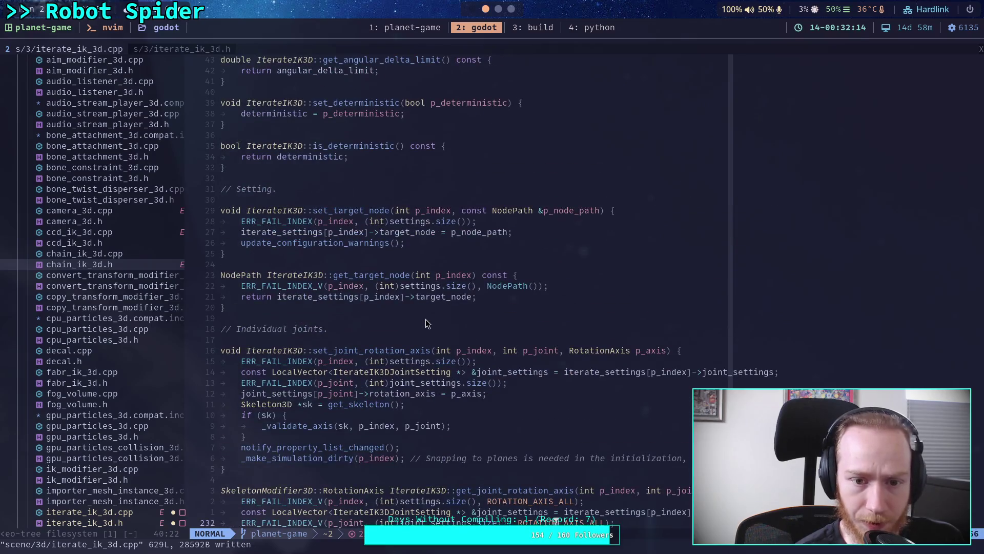
click(306, 310)
key(shift+v)
key(k)
key(k)
key(k)
key(k)
key(k)
key(k)
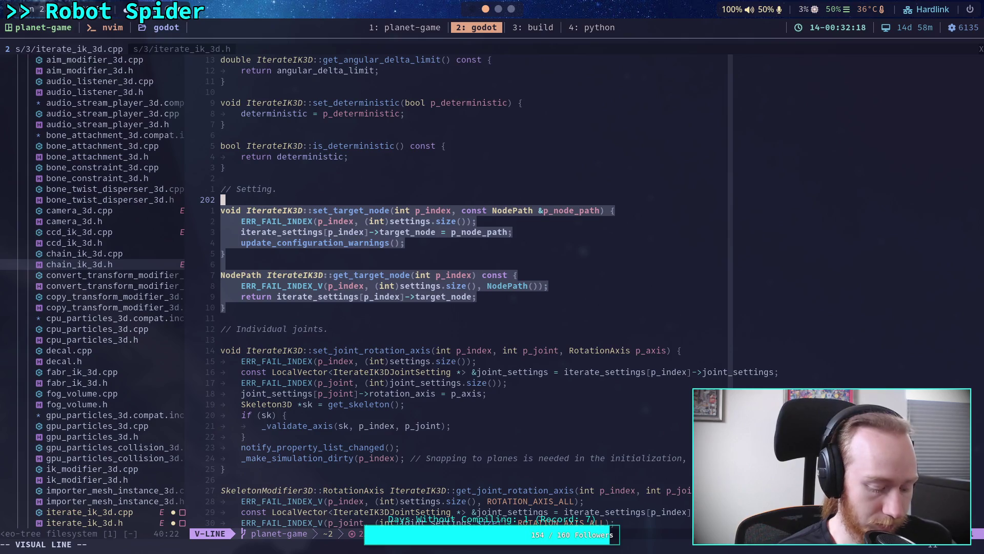
key(y)
key(j)
key(j)
key(j)
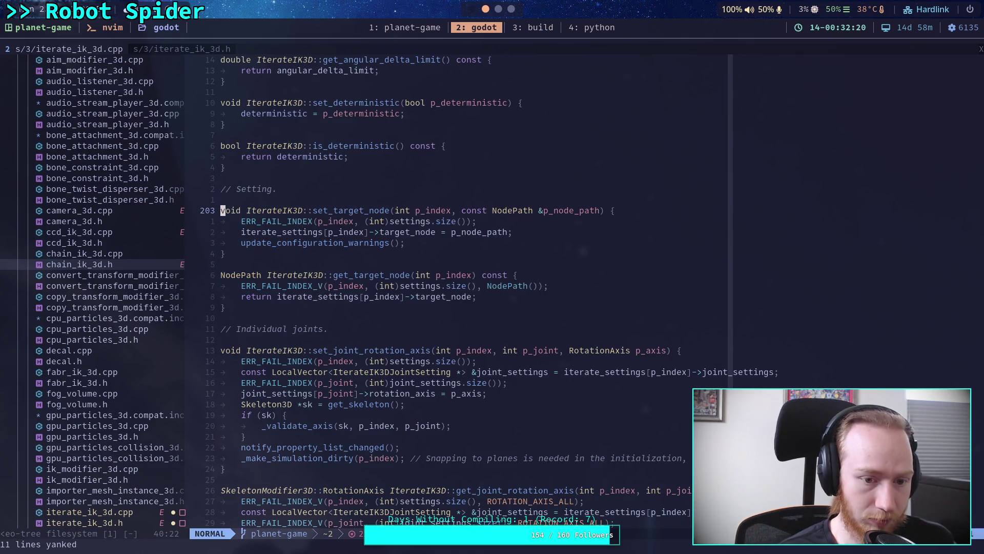
key(p)
Rename the copied setter to set_rest_correction with a float p_angle parameter.
key(j)
key(l)
key(l)
key(l)
key(l)
key(l)
key(l)
key(a)
key(BackSpace)
key(BackSpace)
key(BackSpace)
text(rest_correction)
click(471, 329)
key(Delete)
key(Delete)
key(Delete)
key(Delete)
text(floatp_node_path) {)
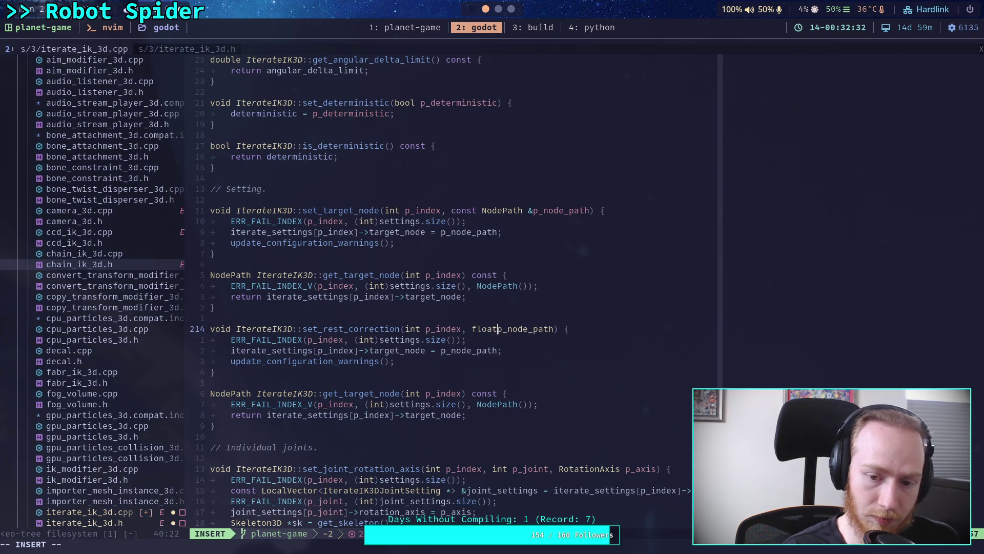
key(Right)
key(Right)
key(Delete)
key(Delete)
key(Delete)
text(angle)
Make the setter assign p_angle to the setting's rest_correction_angle member.
click(178, 47)
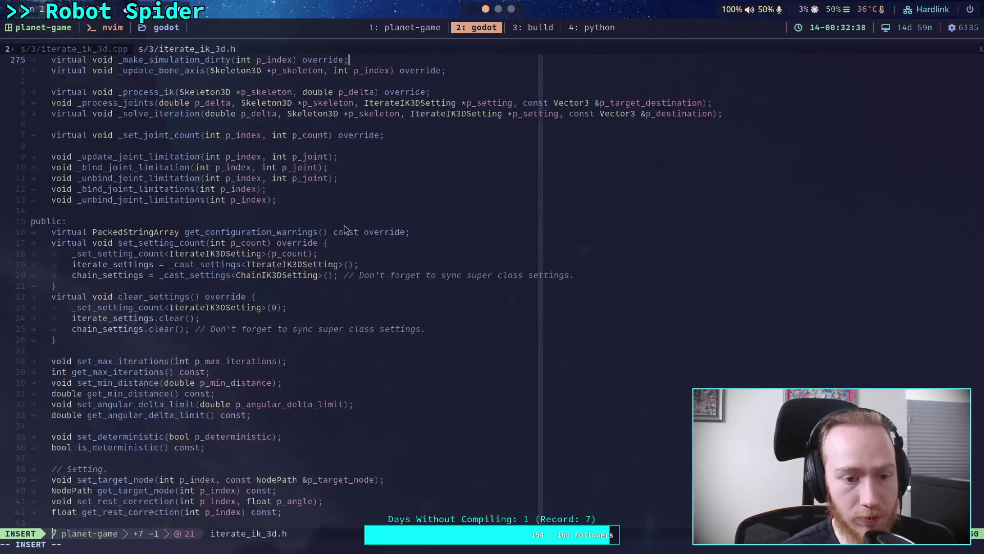
scroll(344, 226, up, 6)
scroll(206, 248, down, 10)
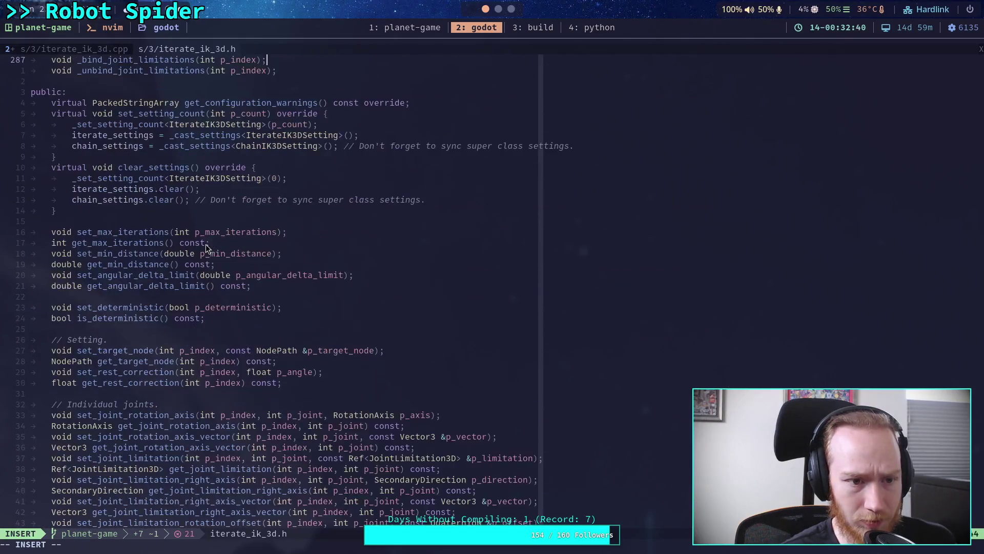
scroll(204, 289, down, 3)
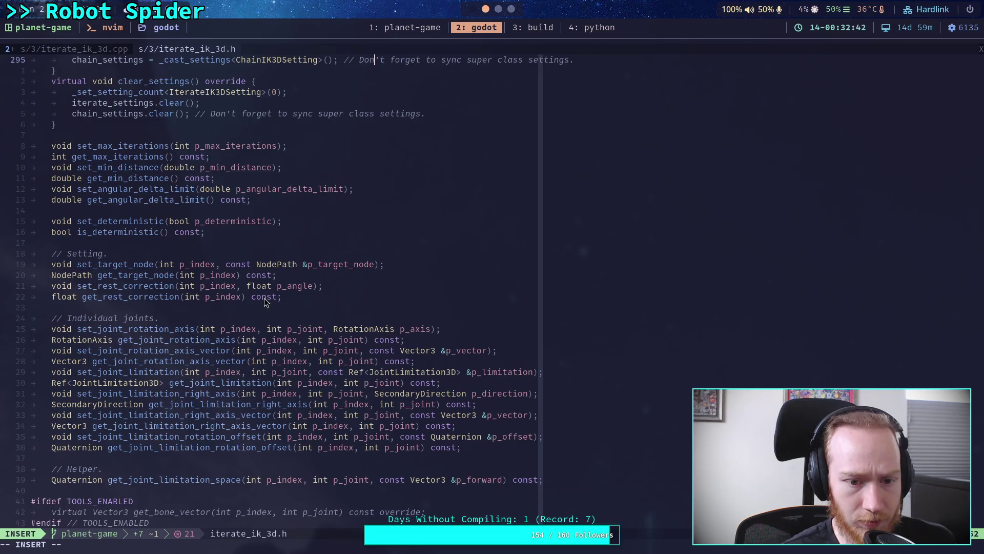
click(90, 48)
scroll(477, 349, down, 2)
click(468, 296)
key(Escape)
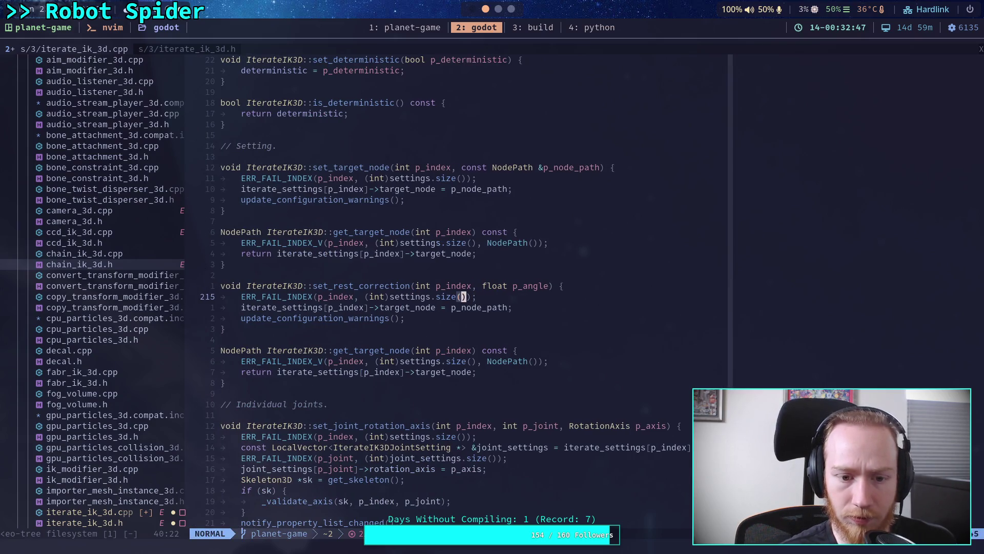
key(j)
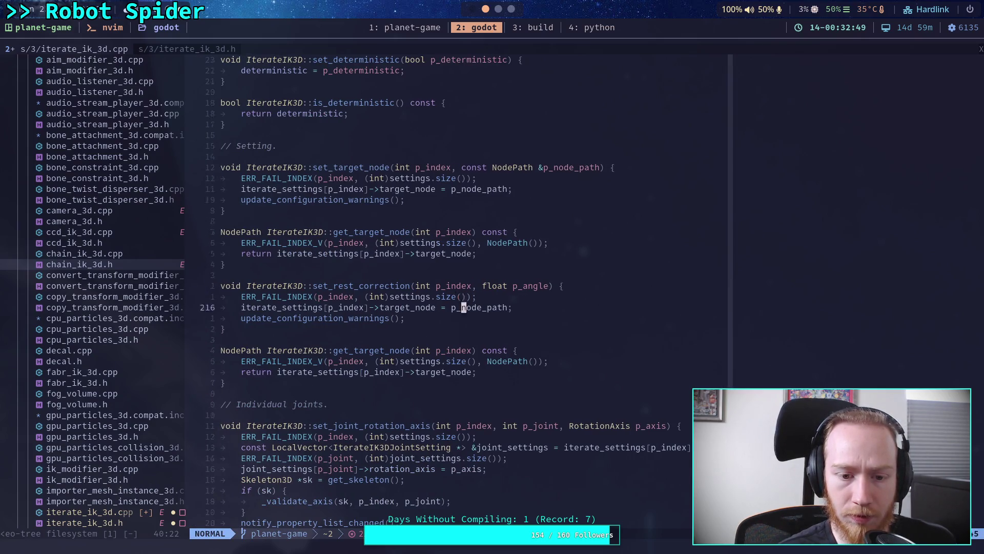
key(h)
key(h)
key(h)
key(e)
key(c)
key(i)
key(w)
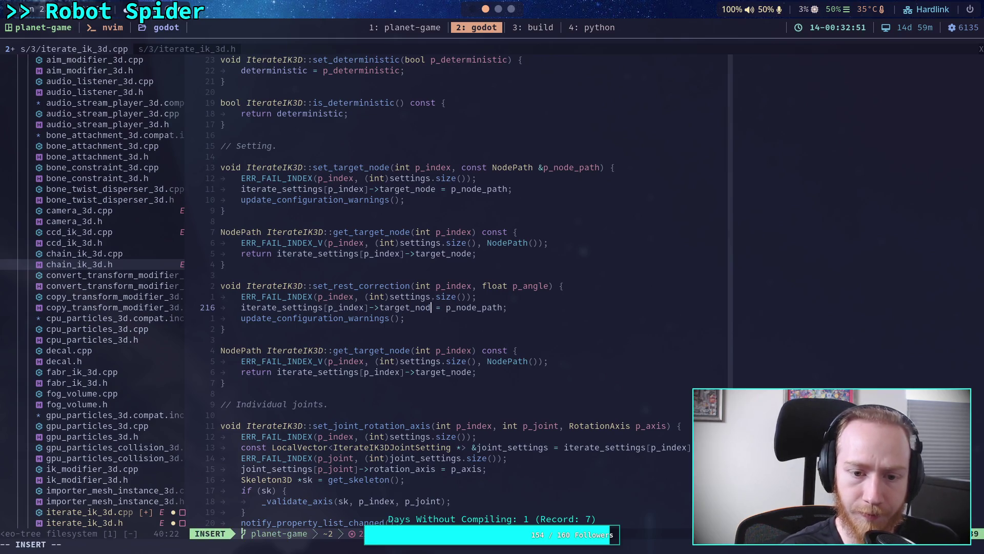
text(rest_correctio)
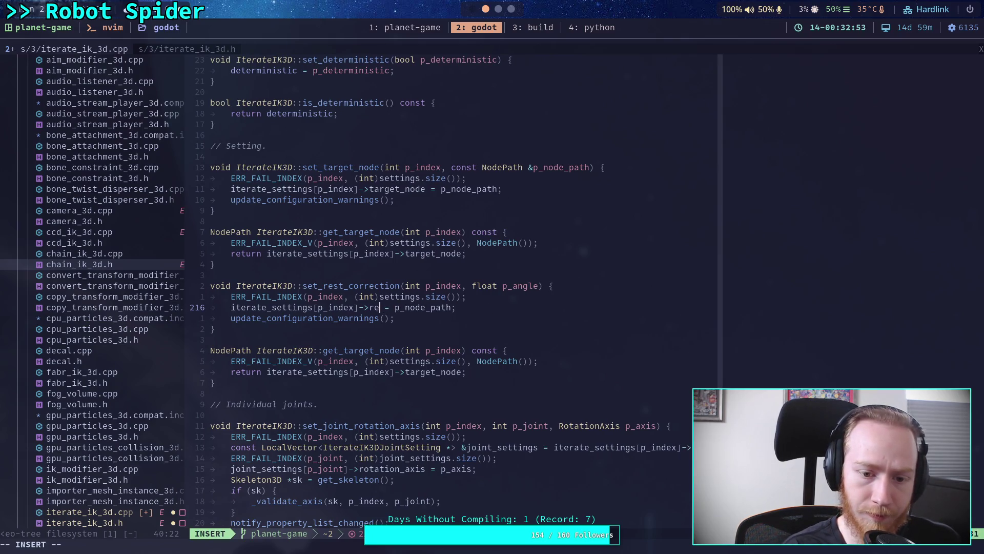
text(n_angle)
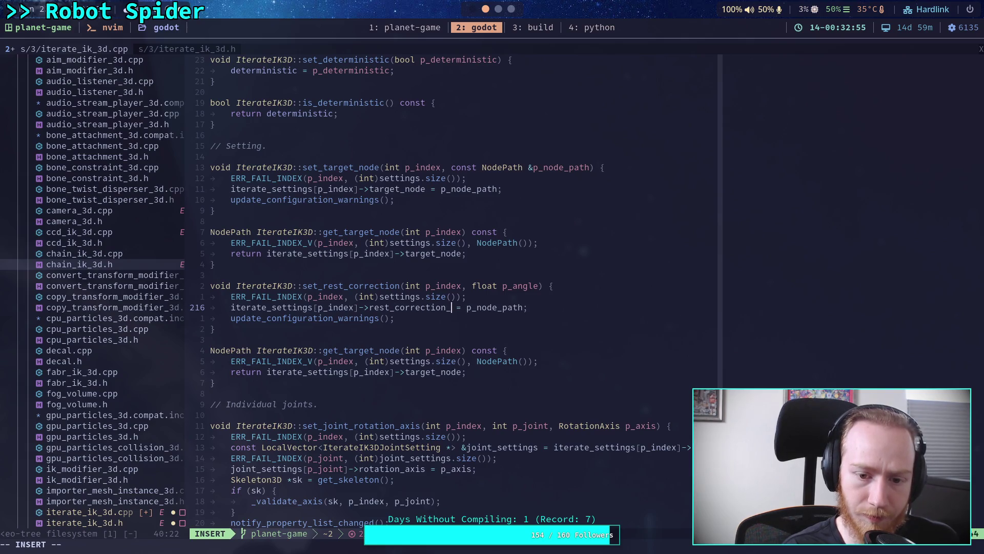
key(Right)
key(Right)
key(Right)
key(Delete)
key(Delete)
key(Delete)
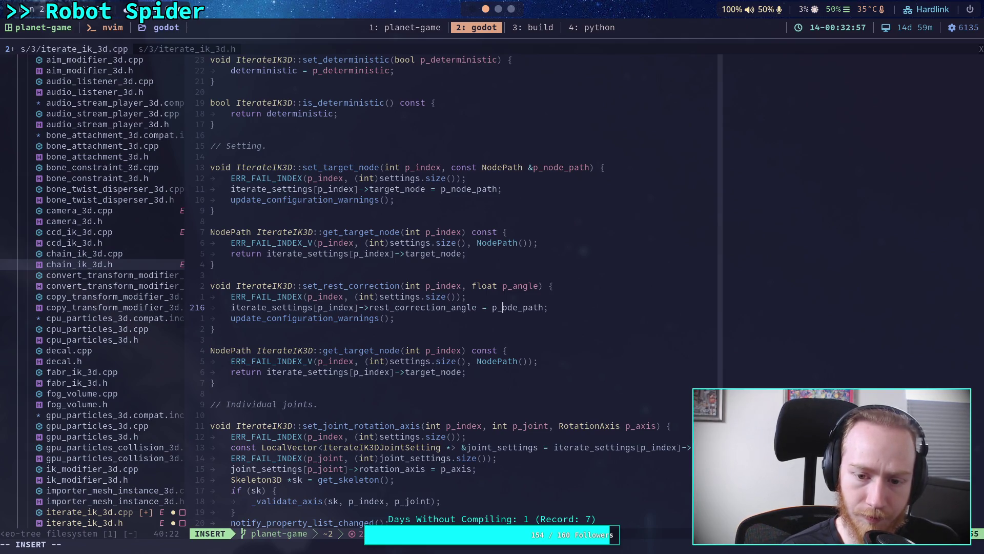
text(angle)
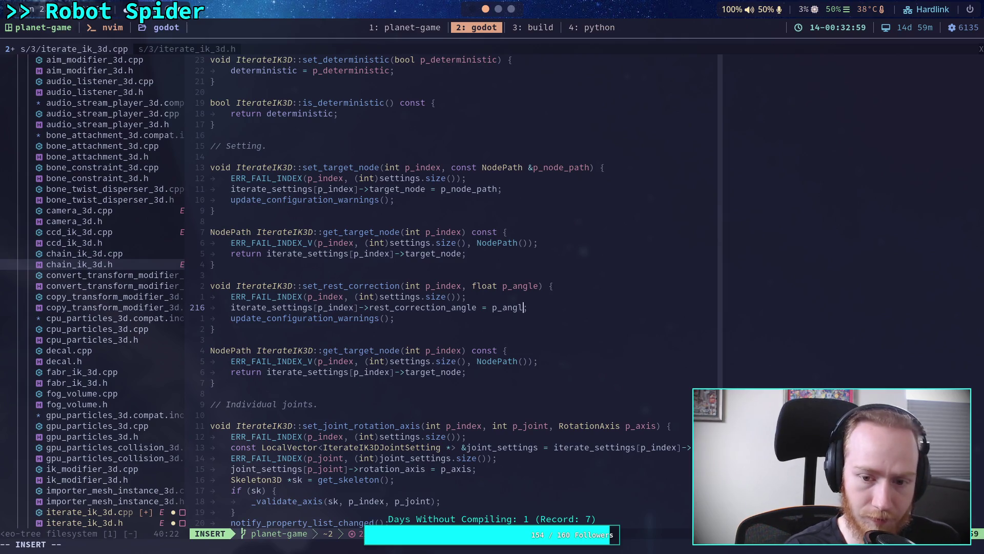
Change the getter's return type and the setter's parameter type to double.
key(Down)
key(Down)
key(Down)
key(Down)
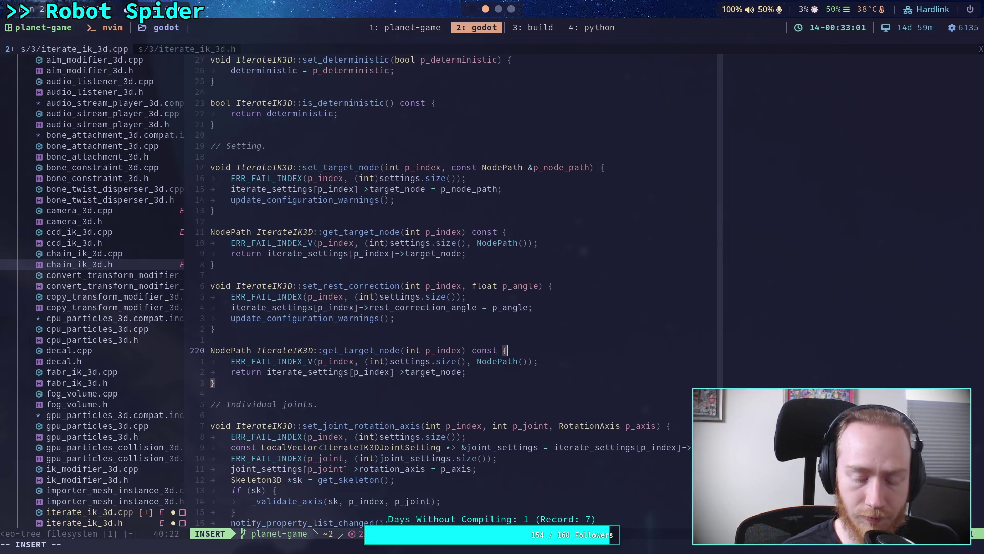
key(Escape)
key(0)
key(c)
key(w)
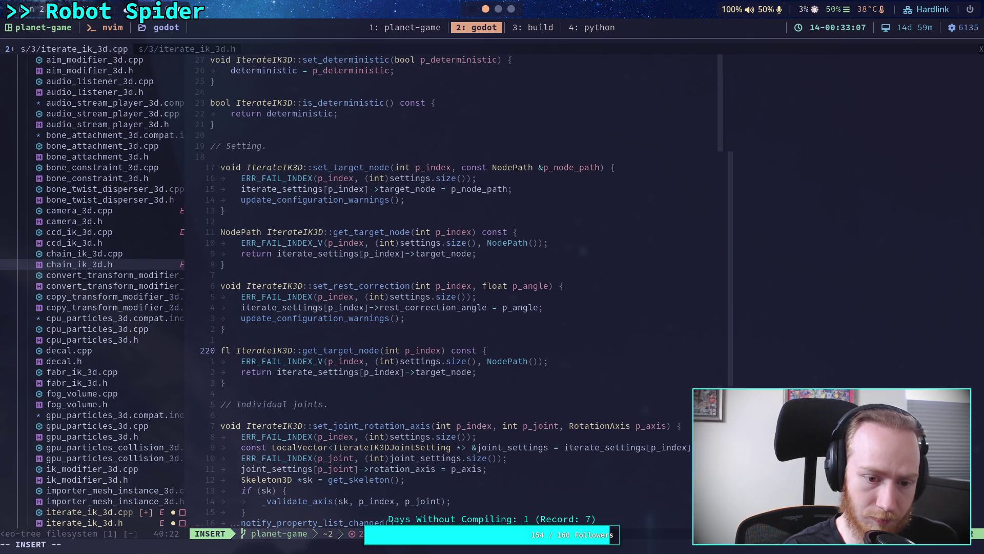
text(f)
key(BackSpace)
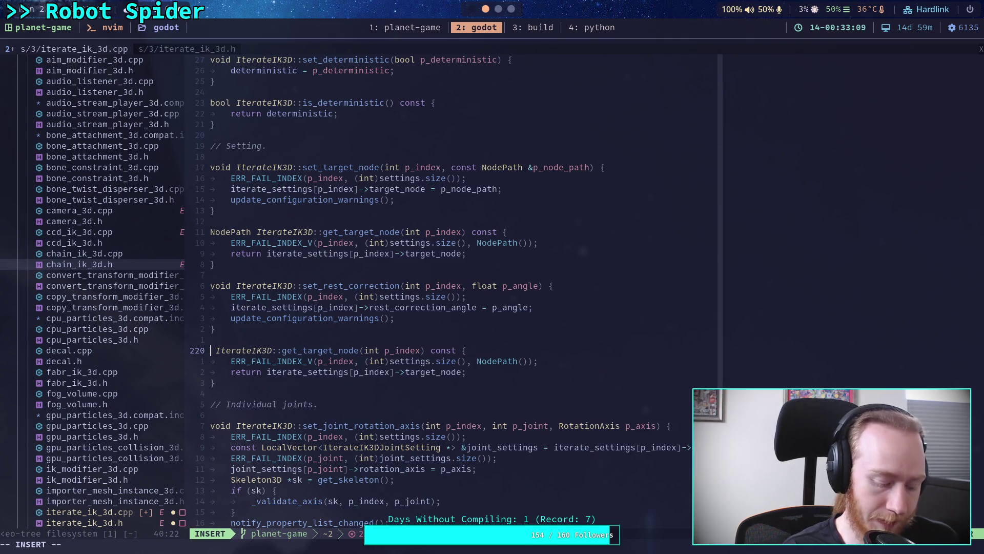
text(rea)
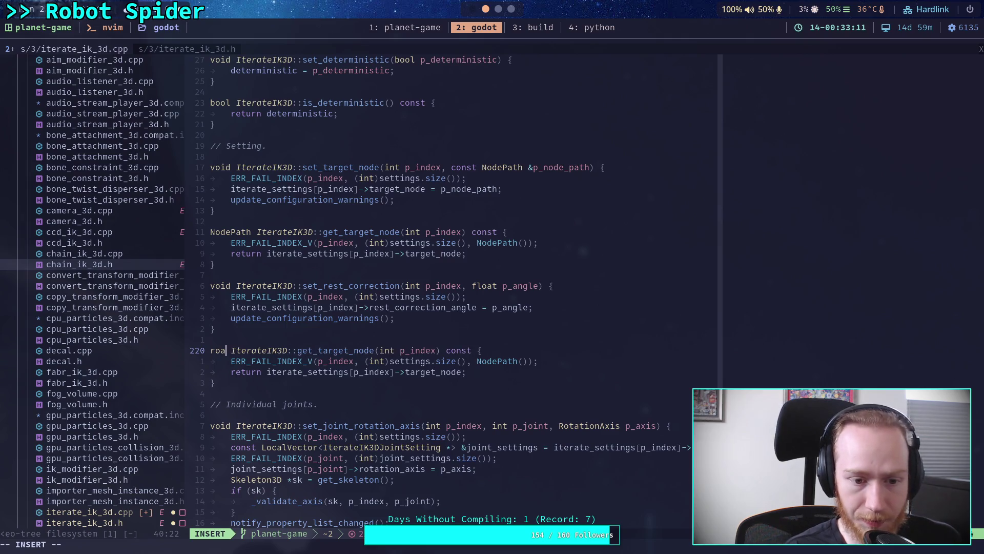
text(l_t)
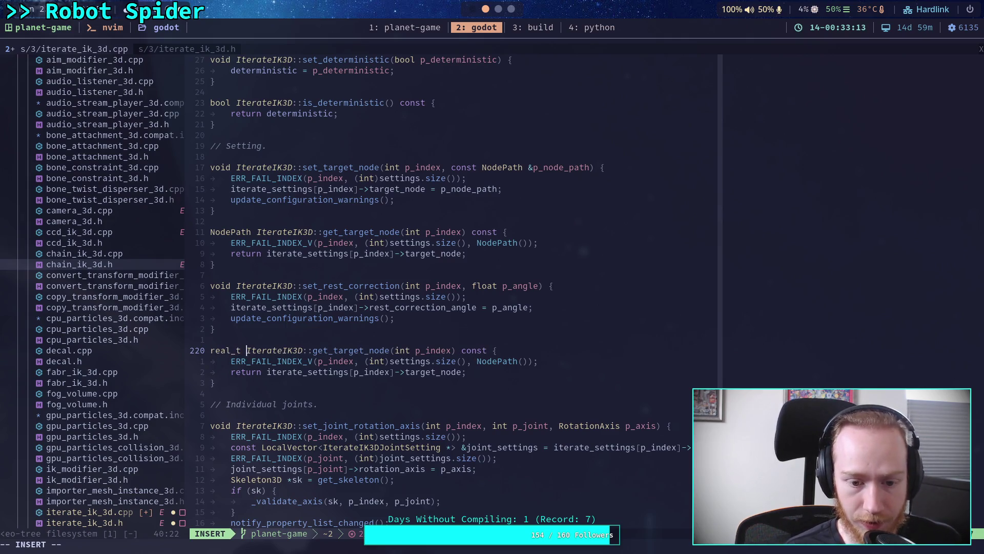
click(415, 350)
key(Left)
key(Left)
key(Left)
key(BackSpace)
key(BackSpace)
key(BackSpace)
key(BackSpace)
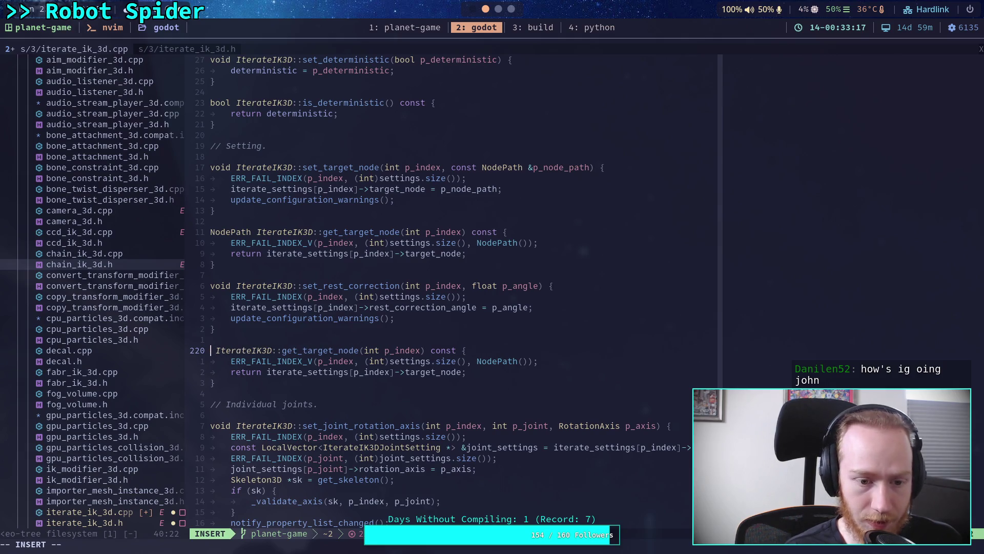
text(double)
key(Up)
key(Up)
key(Up)
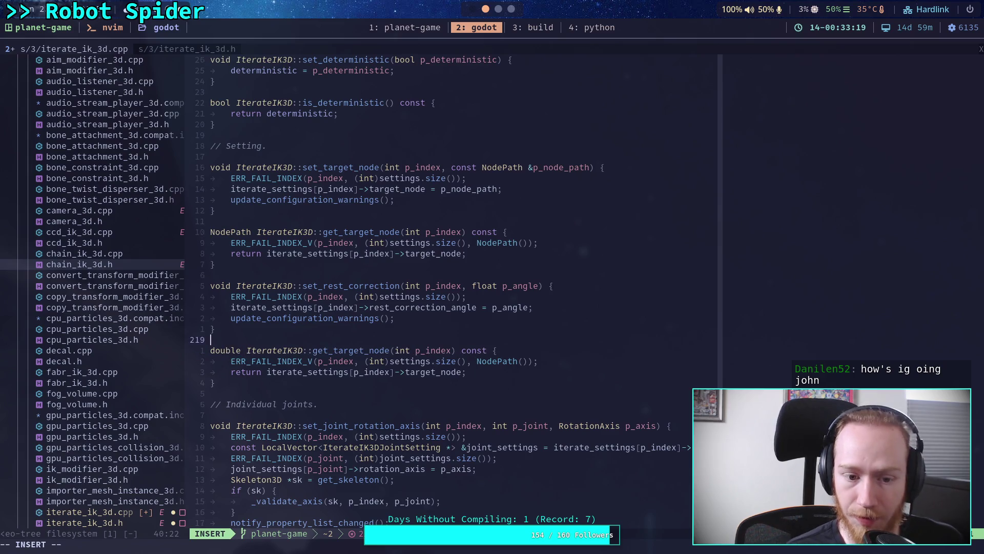
click(467, 286)
key(BackSpace)
key(BackSpace)
key(BackSpace)
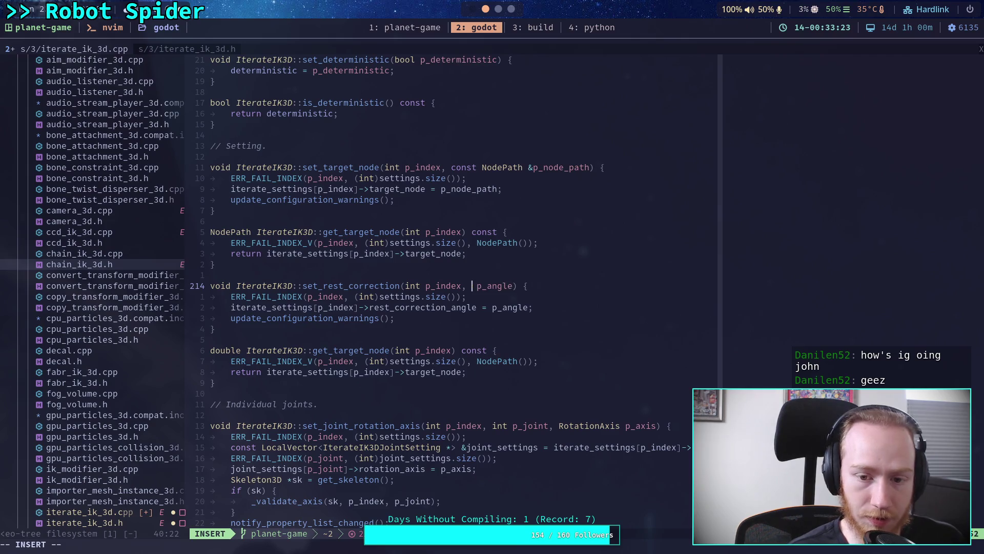
text(double)
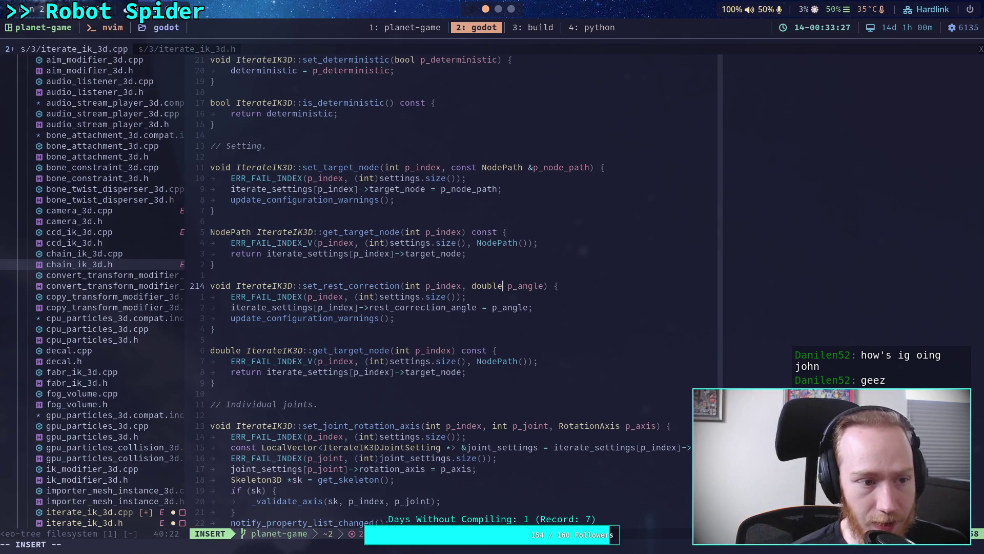
Replace the getter's NodePath() error return with a 0.0 default.
key(Down)
key(Down)
key(Down)
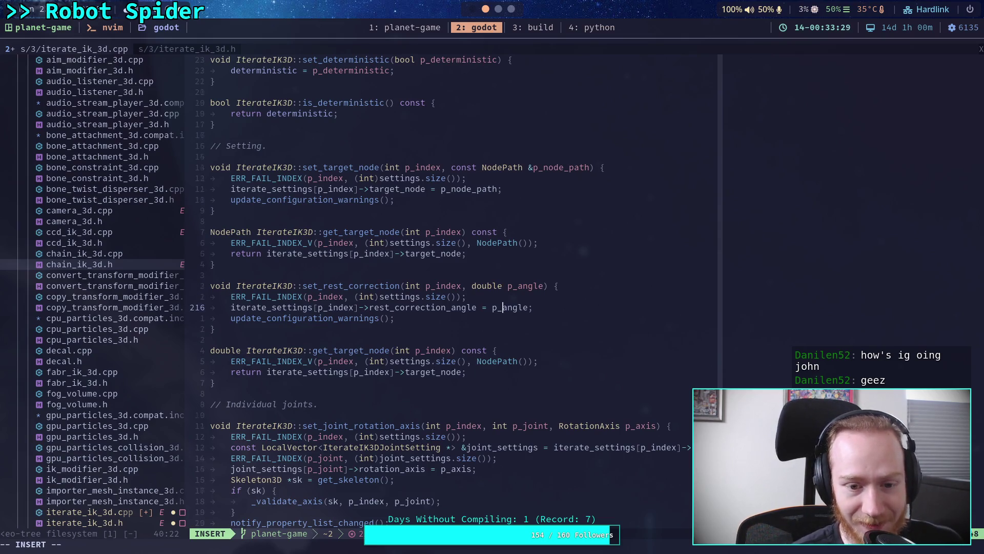
key(Down)
key(Down)
key(Down)
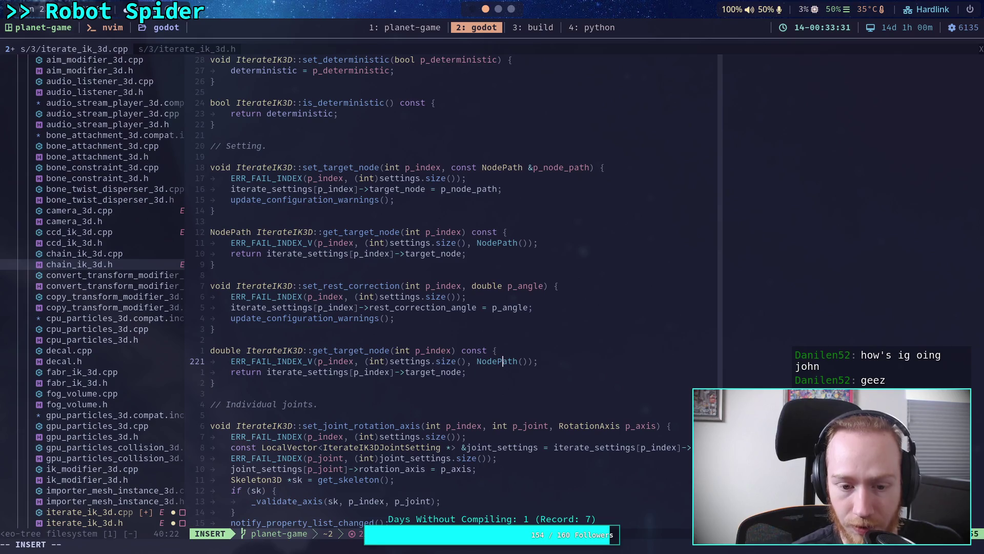
key(Left)
key(Left)
key(Left)
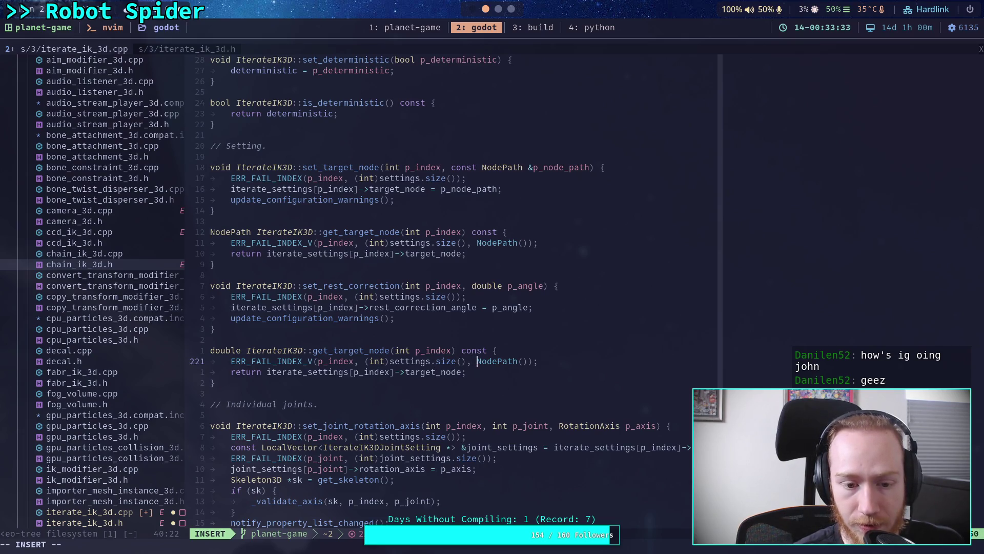
key(Delete)
key(Delete)
key(Delete)
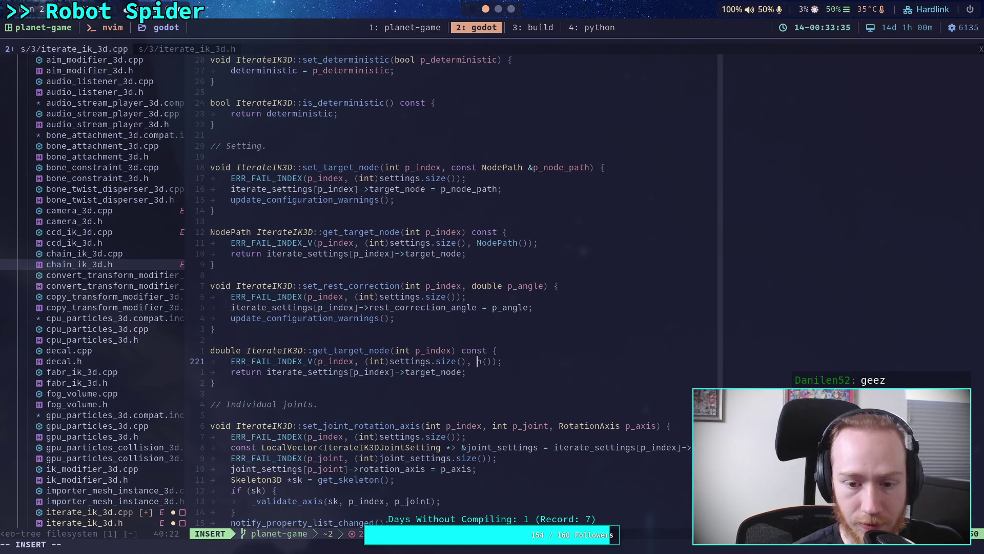
text(0.0)
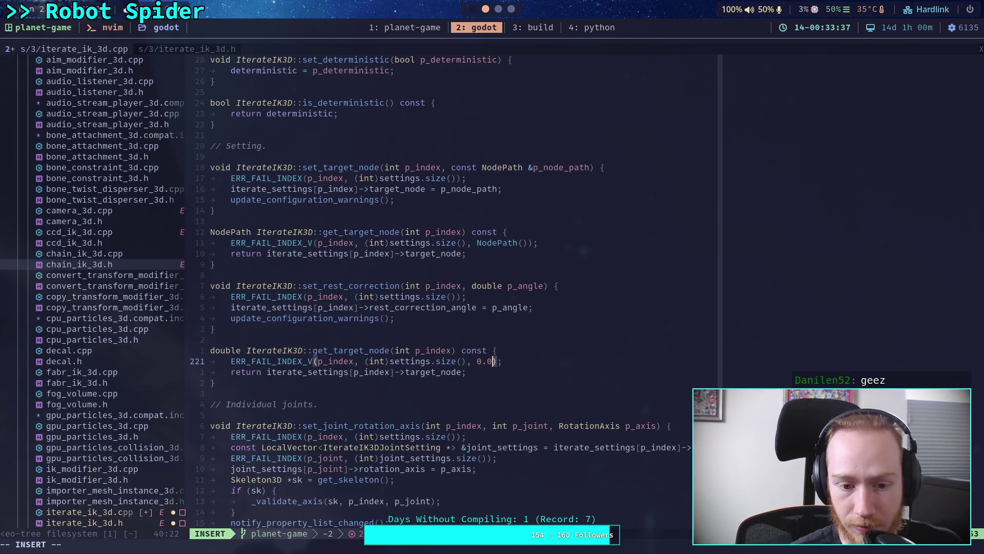
Rename the getter to get_rest_correction and have it return rest_correction_angle.
key(Up)
key(Left)
key(Left)
key(Left)
key(BackSpace)
key(BackSpace)
key(BackSpace)
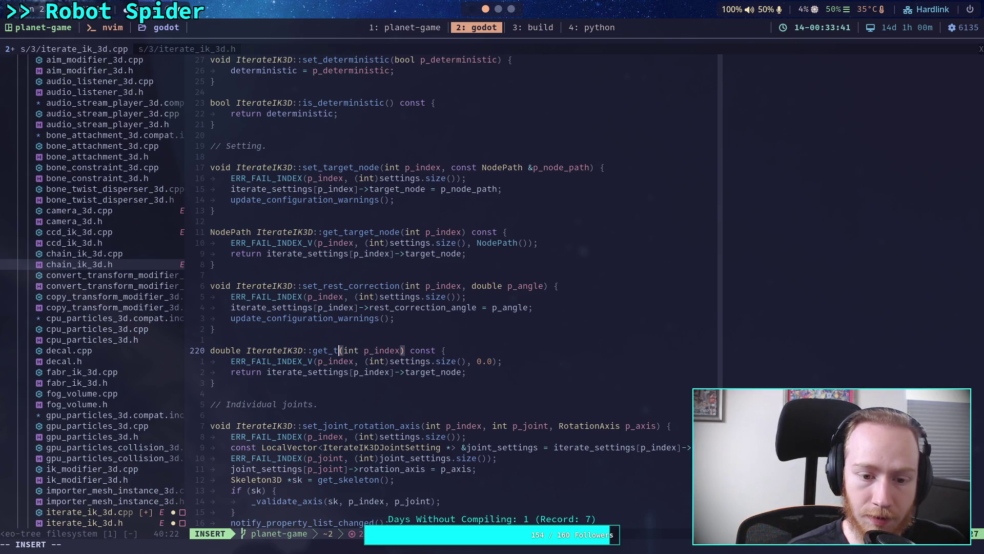
text(rest_co)
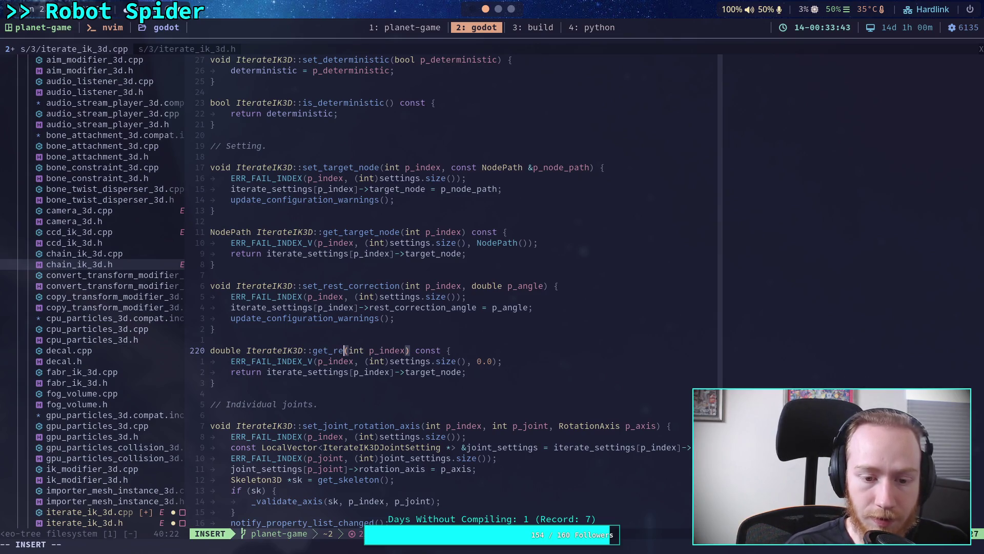
text(rrection)
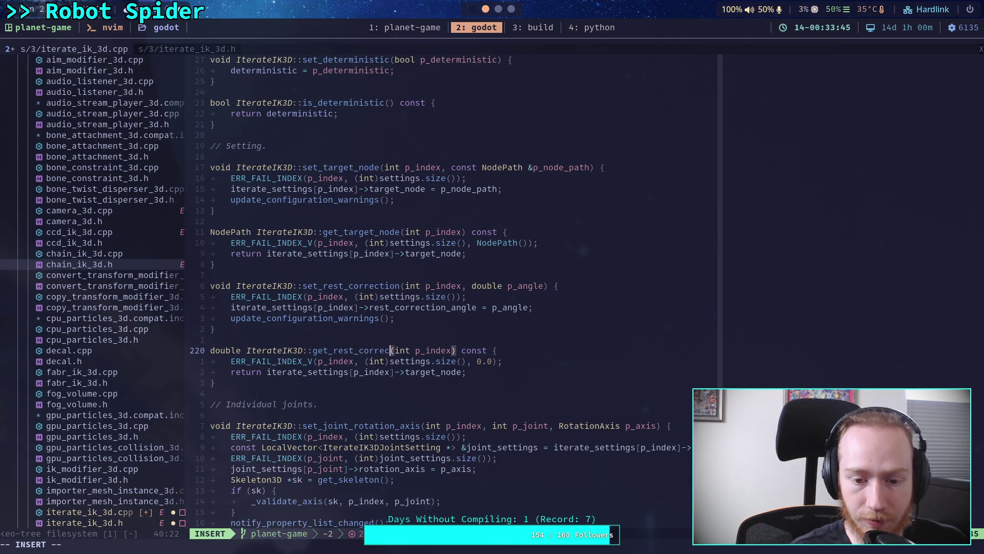
key(Down)
key(Down)
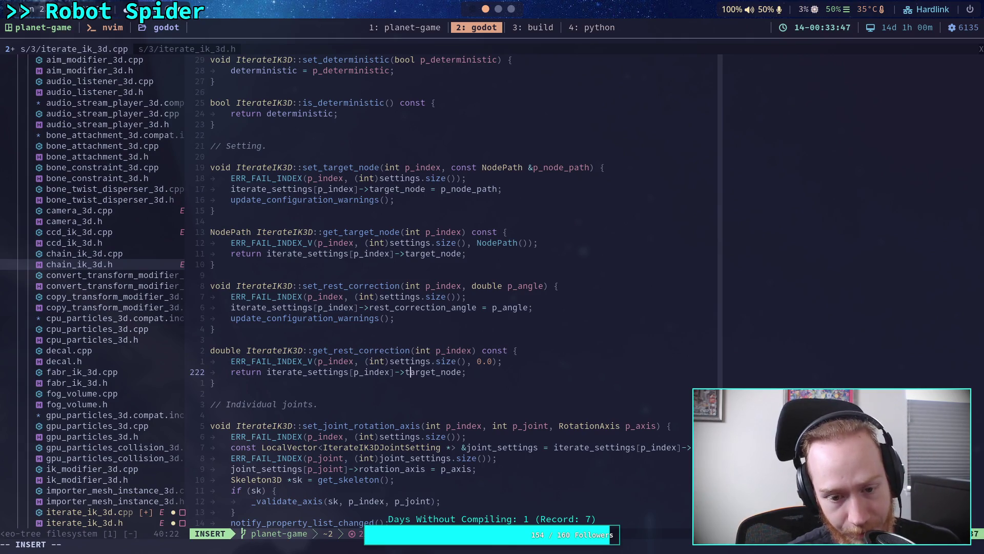
key(Delete)
key(Delete)
key(Delete)
text(l)
key(BackSpace)
text(rest_correction_angle)
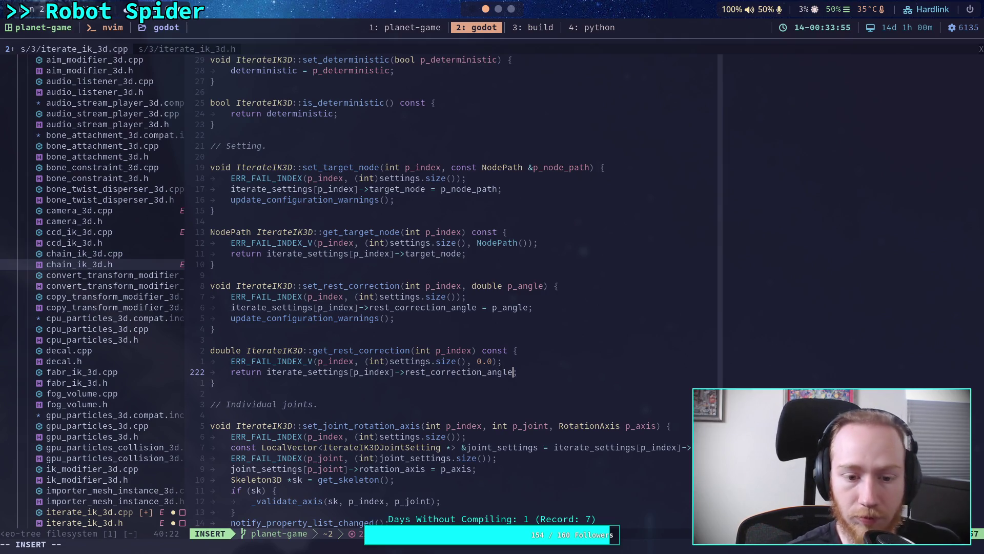
Save iterate_ik_3d.cpp with :w.
key(Down)
key(Down)
key(Down)
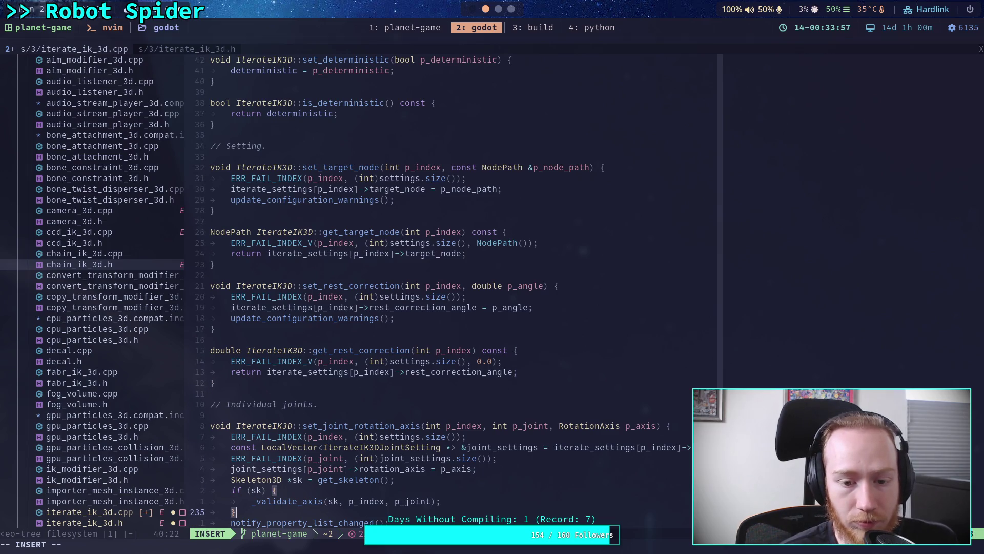
key(Down)
key(Down)
key(Down)
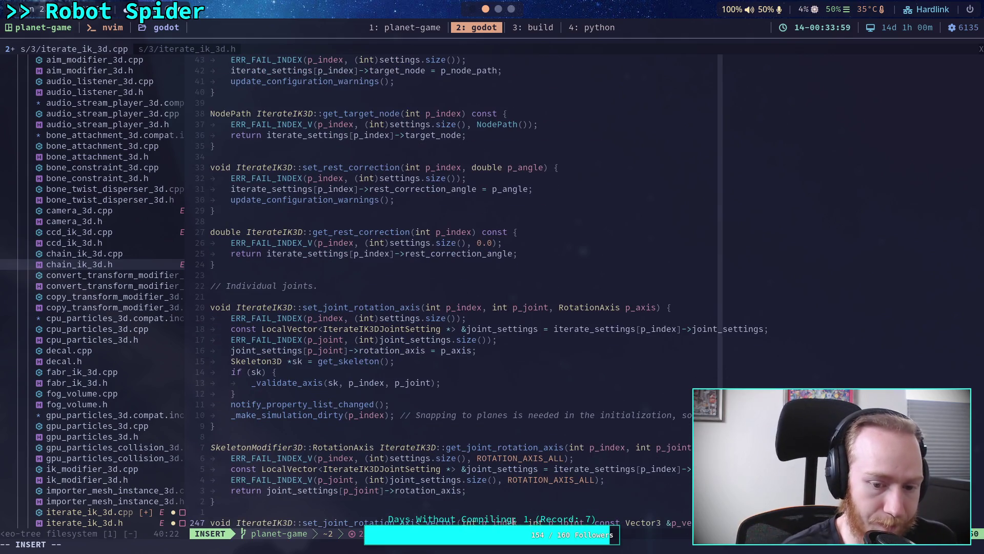
key(Escape)
text(:w)
key(Return)
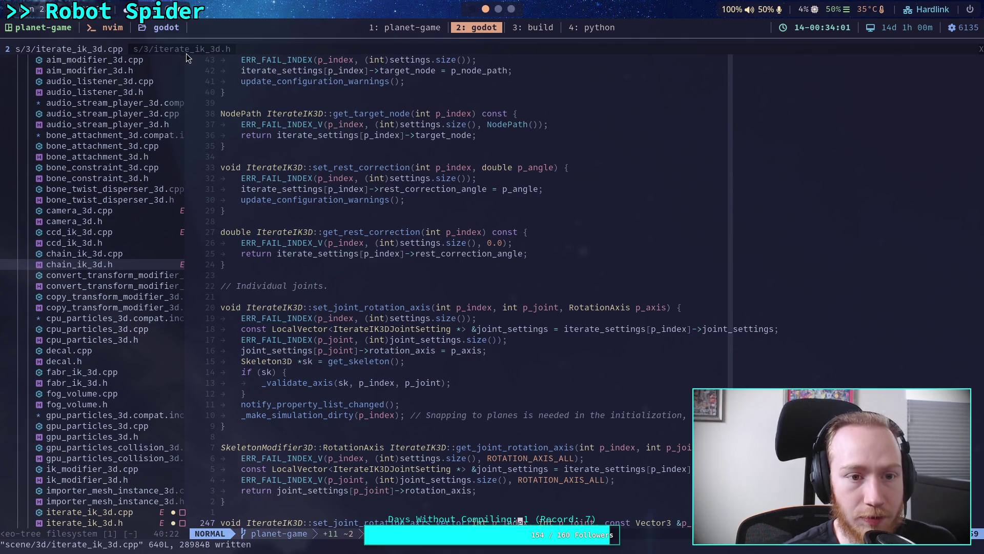
Change get_rest_correction's return type from float to double in iterate_ik_3d.h.
click(186, 52)
click(71, 297)
key(i)
key(Delete)
key(Delete)
key(BackSpace)
key(BackSpace)
key(BackSpace)
text(boul)
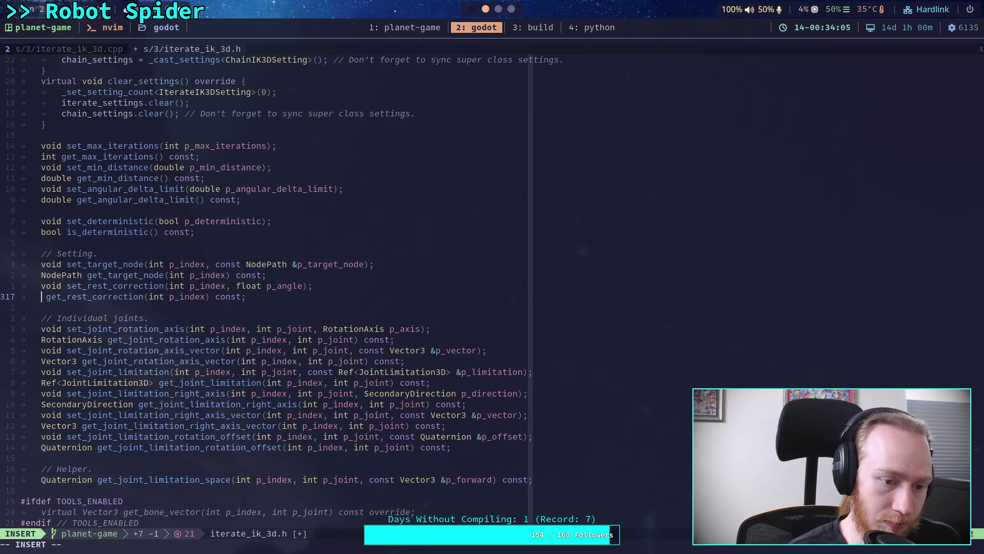
key(BackSpace)
key(BackSpace)
key(BackSpace)
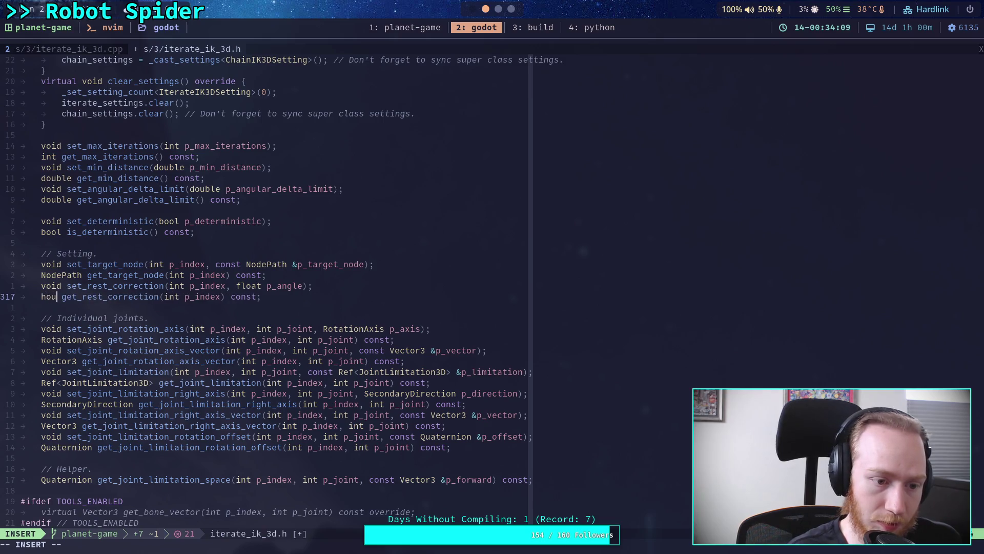
text(double)
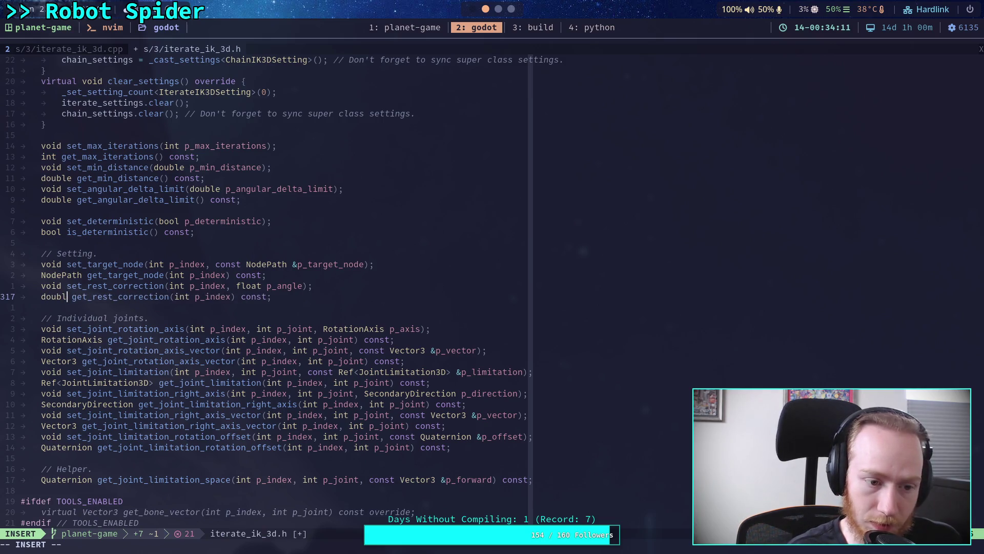
Make set_rest_correction take a double p_angle, save the header, and return to the .cpp with Neo-tree.
double_click(244, 288)
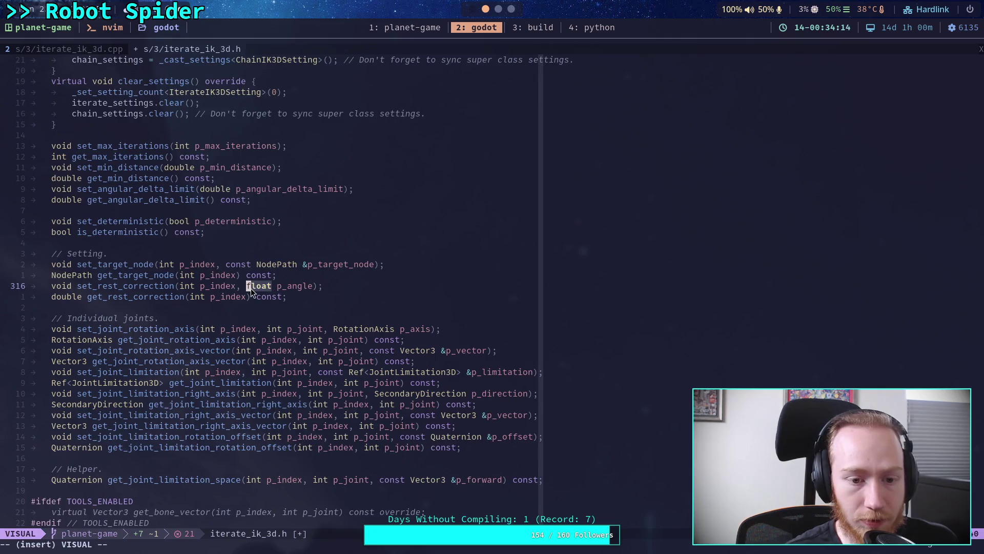
text(c)
text(double)
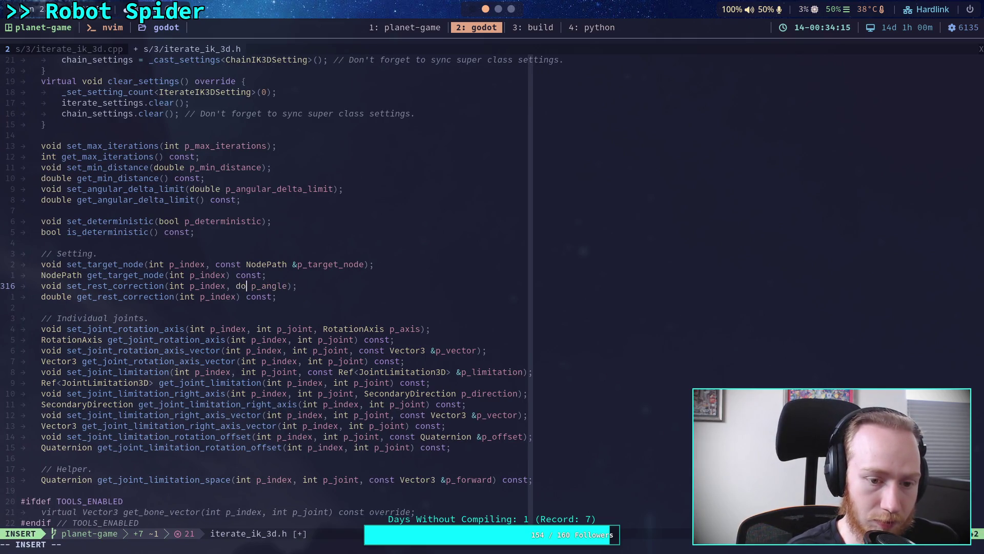
key(Escape)
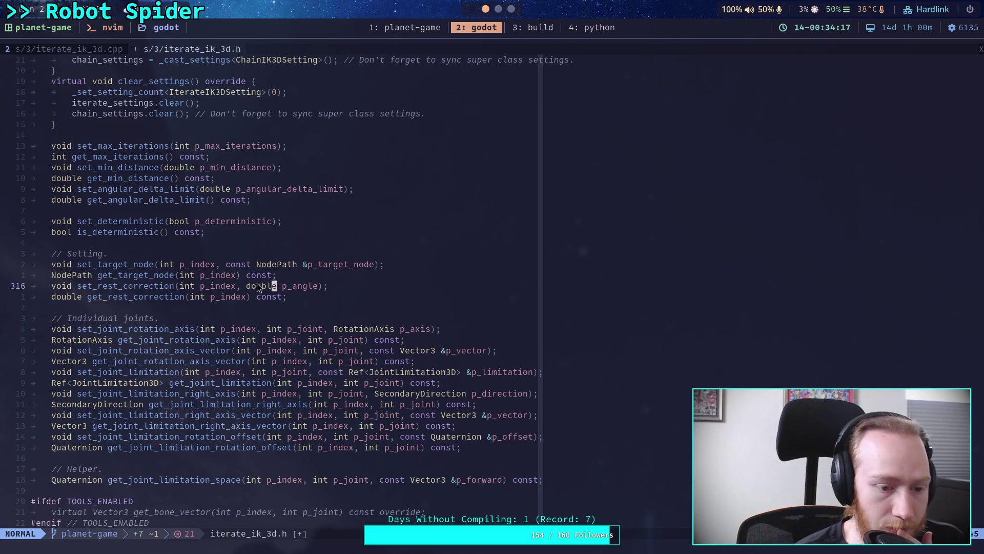
text(:w)
key(Return)
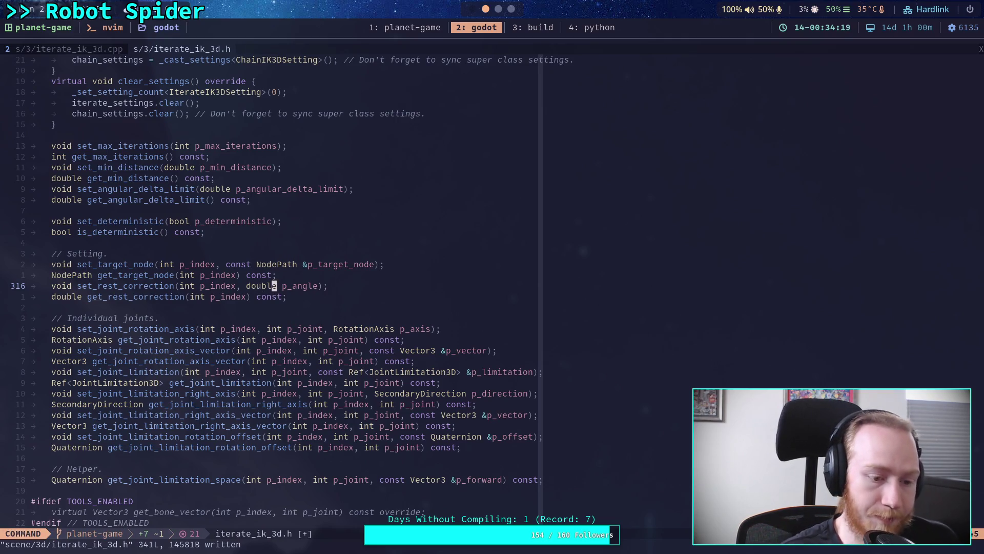
key(space)
key(e)
key(H)
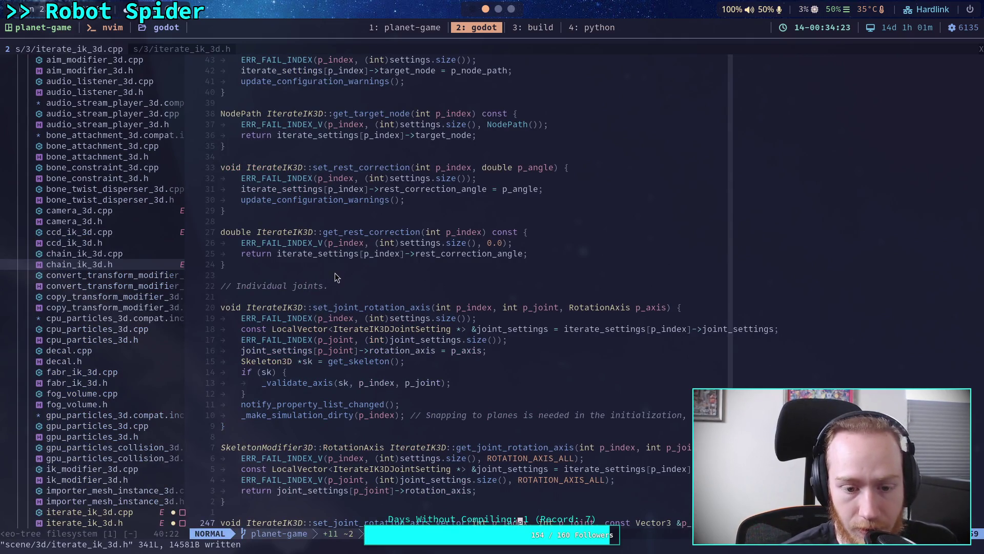
Open a new line after the target_node branch in IterateIK3D::_get and start an else-if for rest_angle.
scroll(366, 271, up, 19)
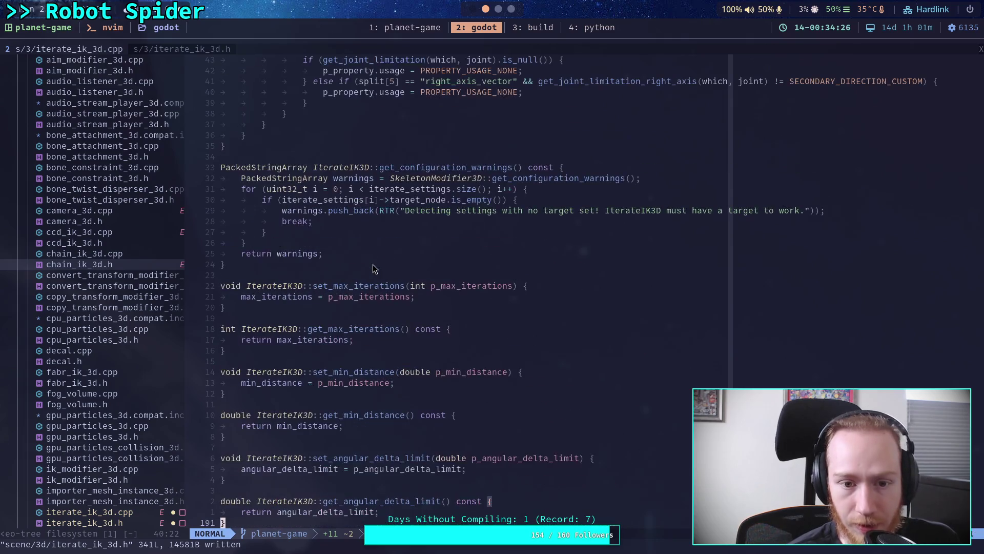
scroll(373, 264, up, 16)
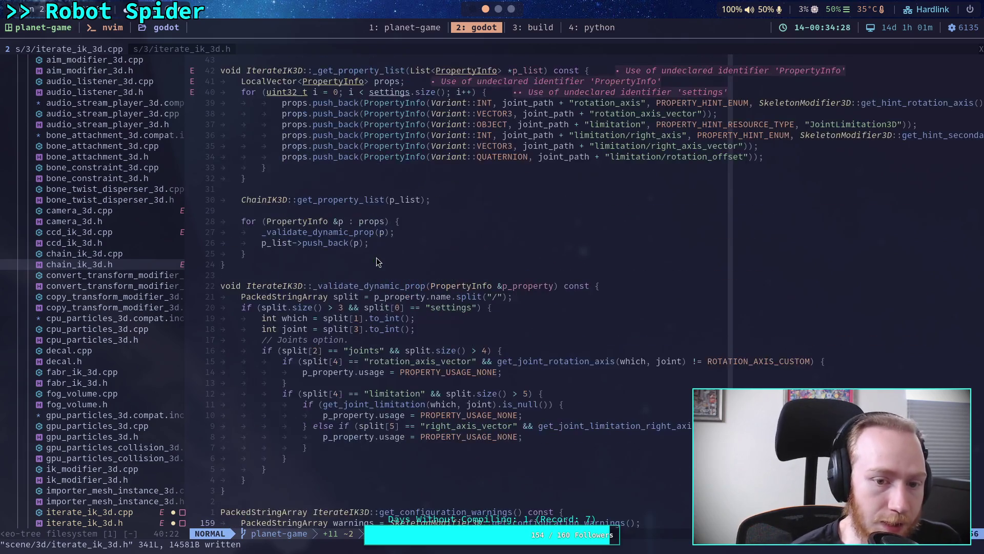
scroll(359, 278, up, 5)
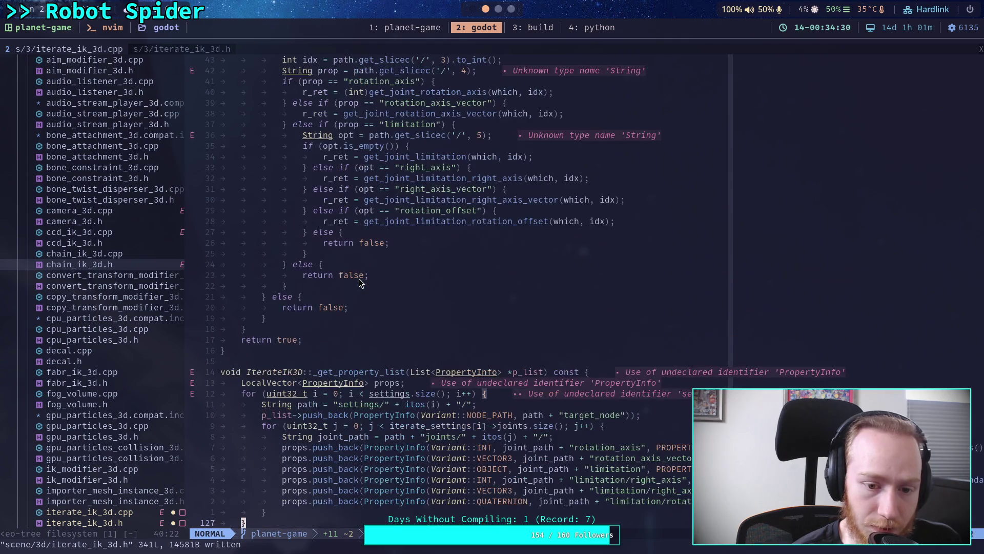
scroll(359, 278, up, 5)
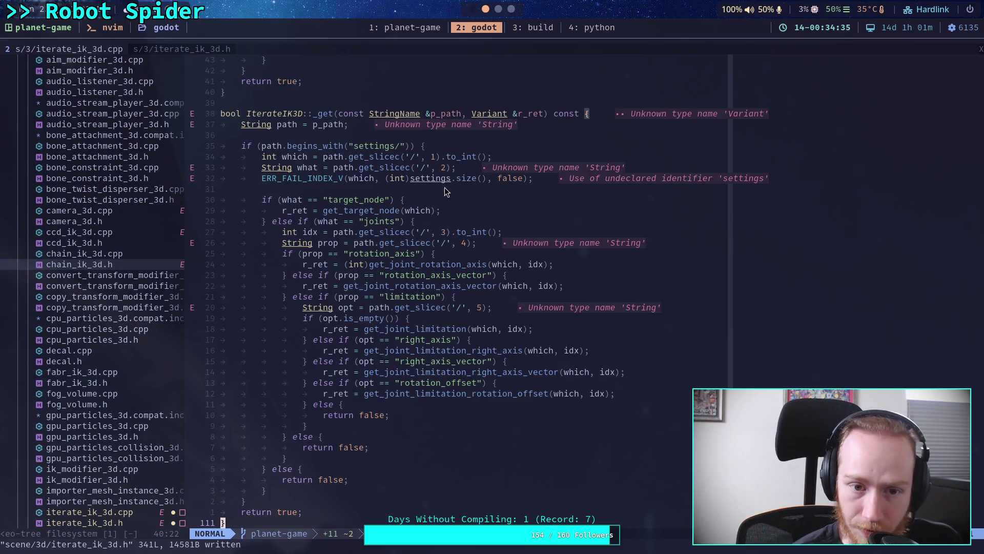
click(475, 211)
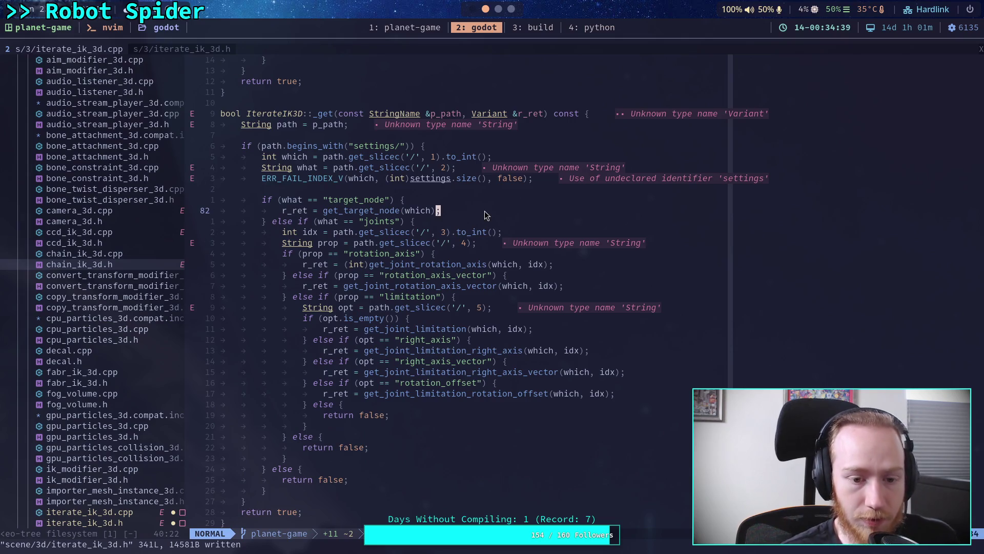
text(o)
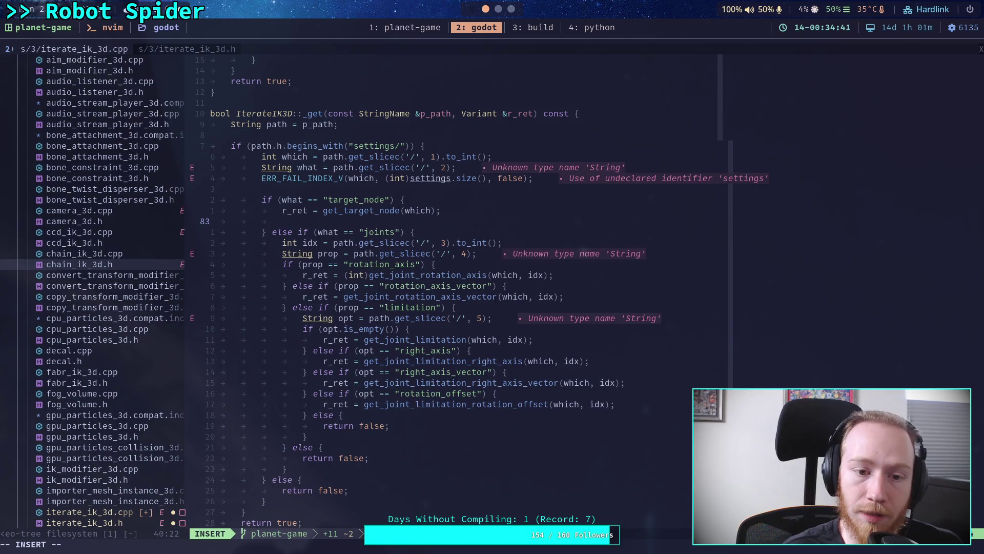
text(})
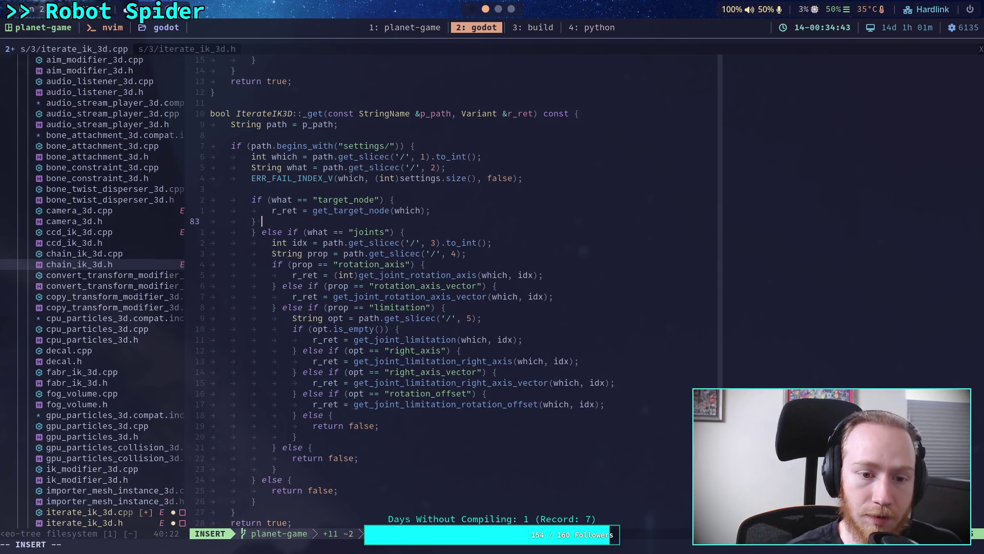
text( else if)
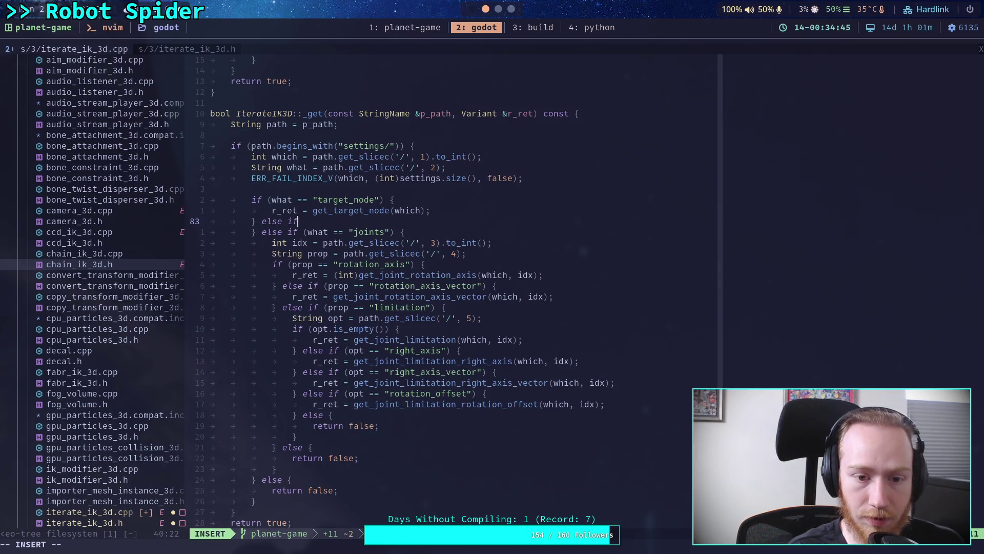
text(what == )
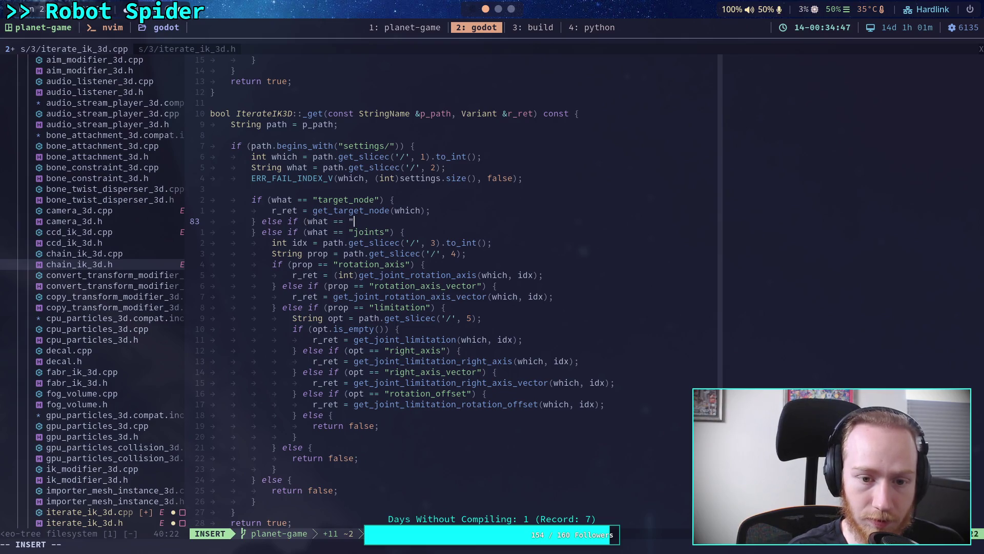
text(rest_angle)
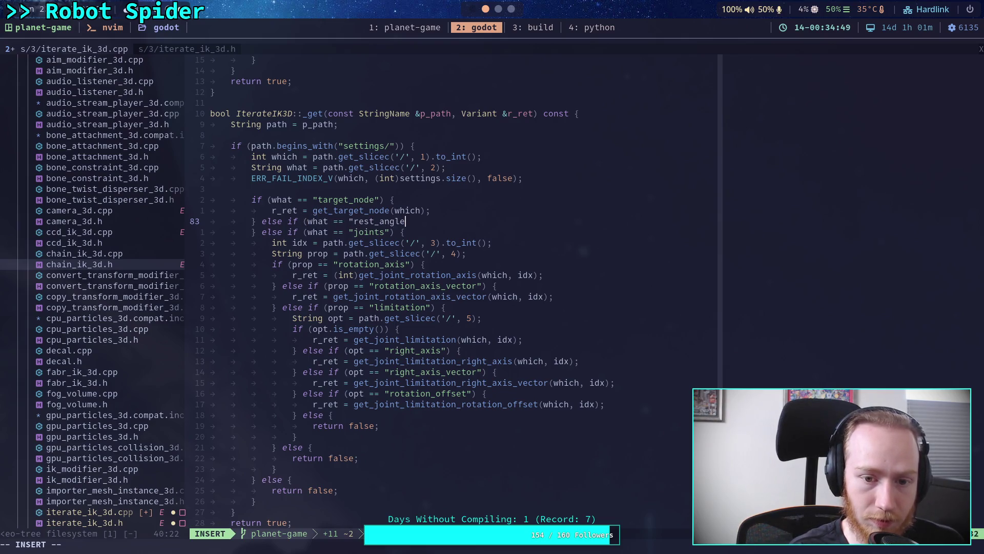
Finish the "rest_correction_angle" else-if in _get with body r_ret = get_rest_correction(which);.
key(BackSpace)
key(BackSpace)
key(BackSpace)
text(correction_angle")
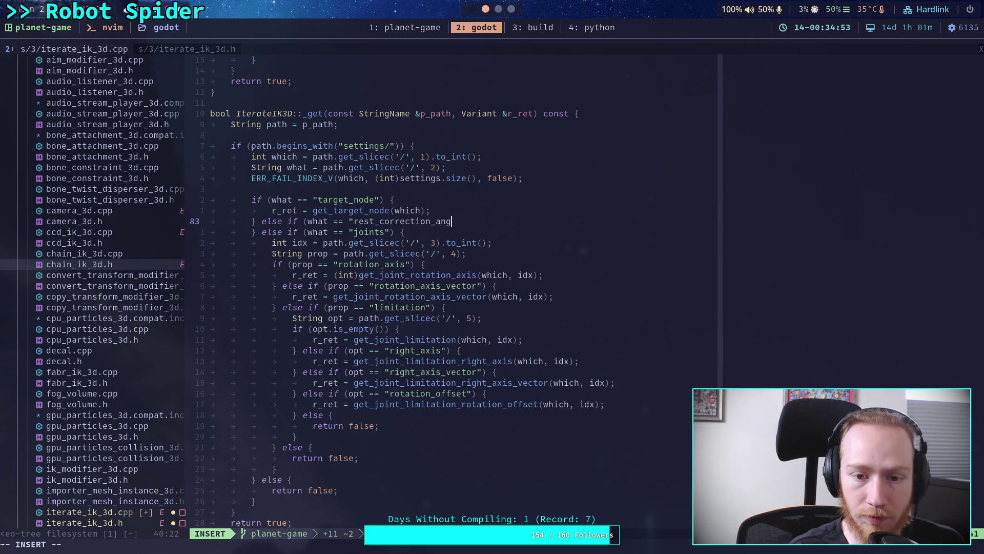
text() {})
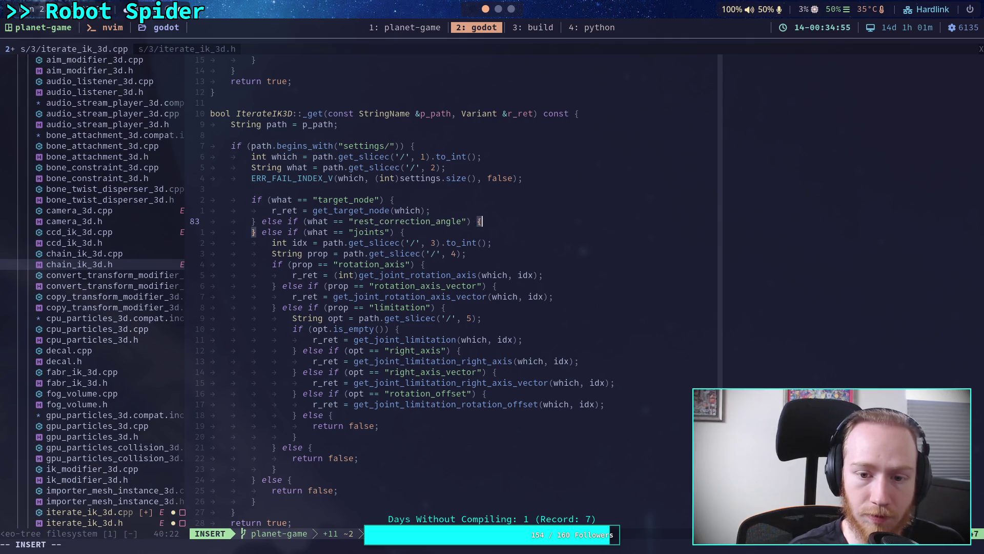
key(BackSpace)
key(Return)
text(r)
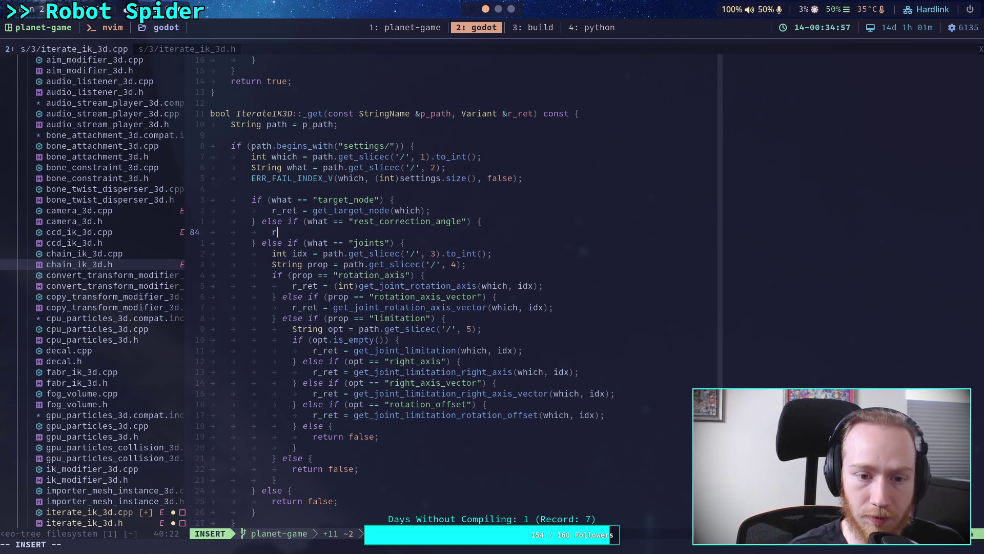
text(_ret = get_rest_correction(which);)
key(Escape)
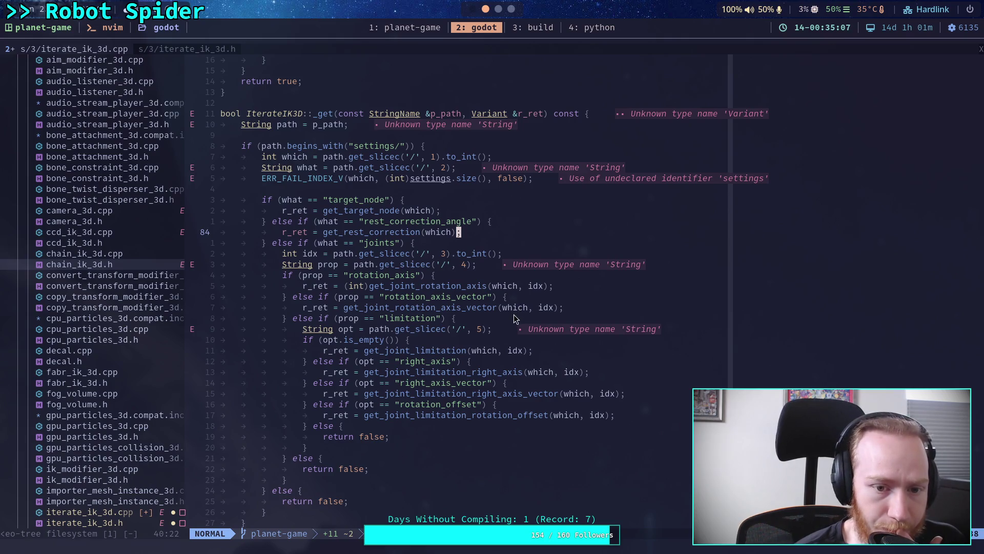
scroll(514, 320, down, 10)
scroll(512, 321, up, 7)
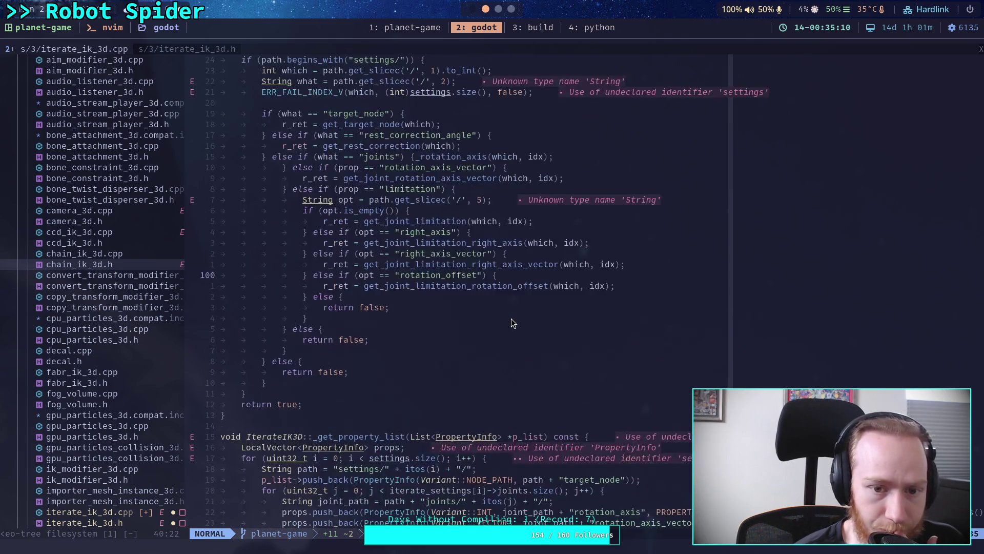
scroll(512, 322, up, 3)
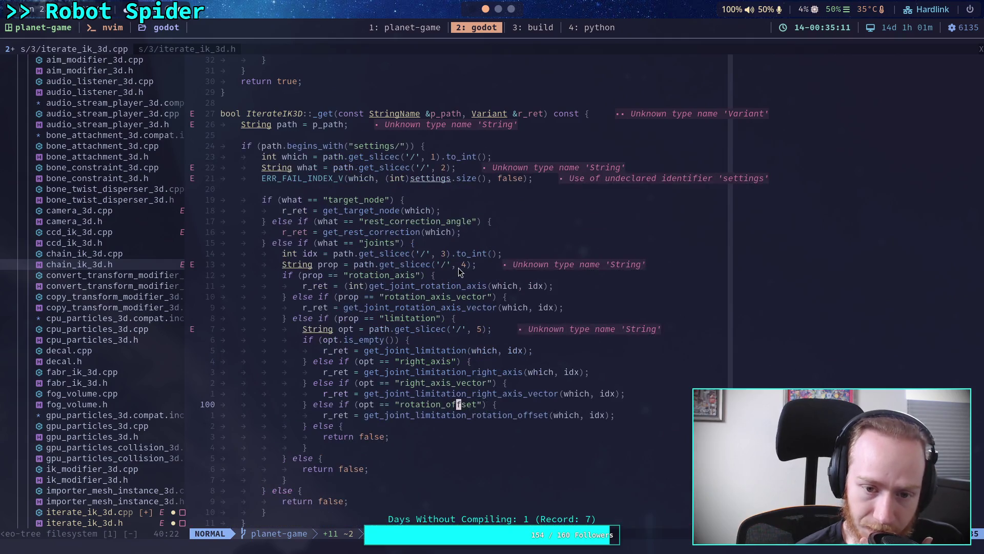
After the target_node property, add p_list->push_back(PropertyInfo(Variant::FLOAT, path + "rest_correction_angle"));.
scroll(456, 258, down, 20)
scroll(482, 281, up, 20)
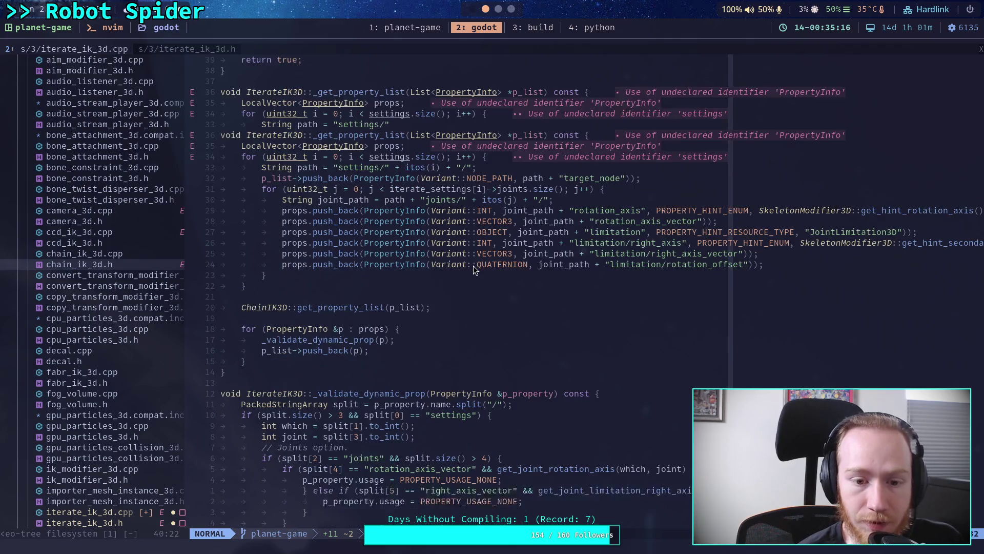
scroll(474, 266, down, 2)
scroll(473, 266, up, 3)
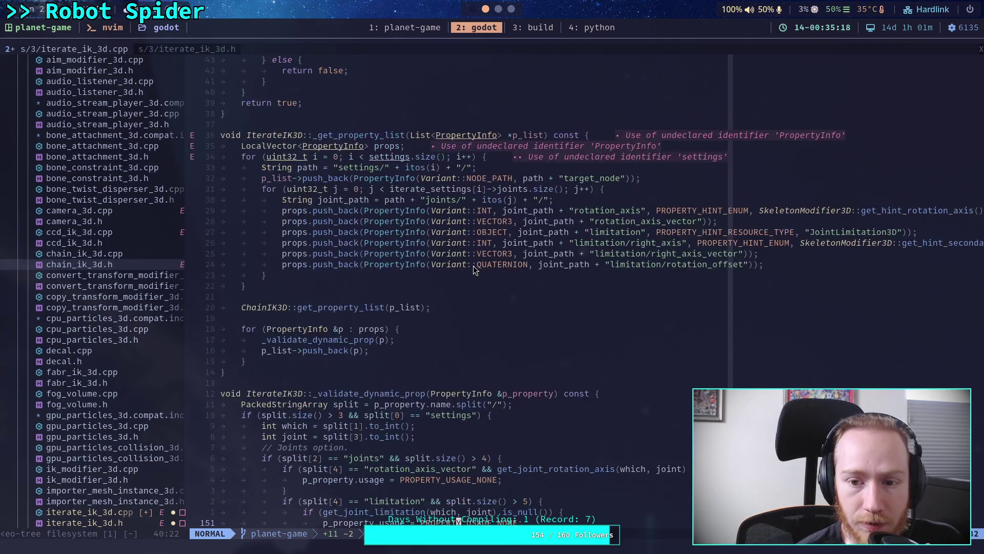
click(681, 180)
text(op_list)
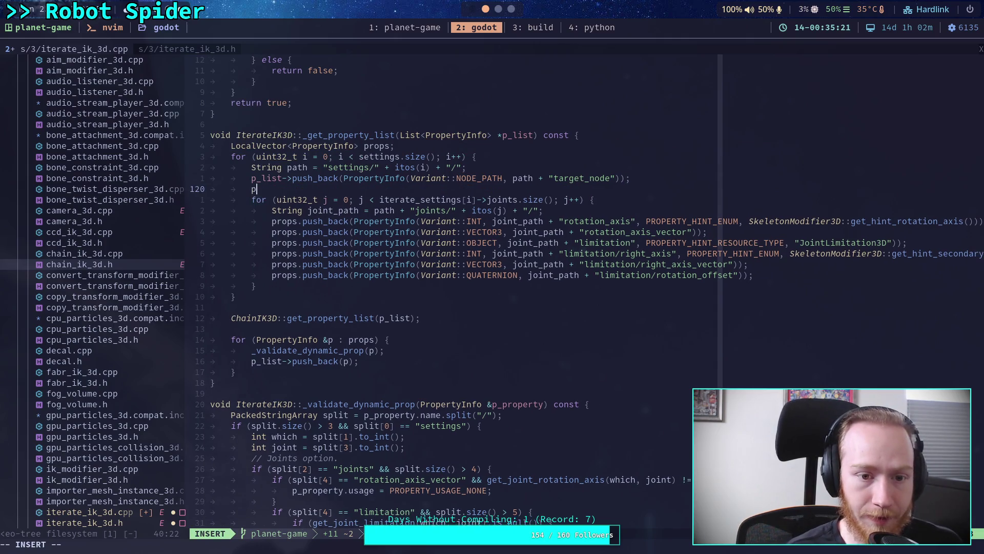
text(->)
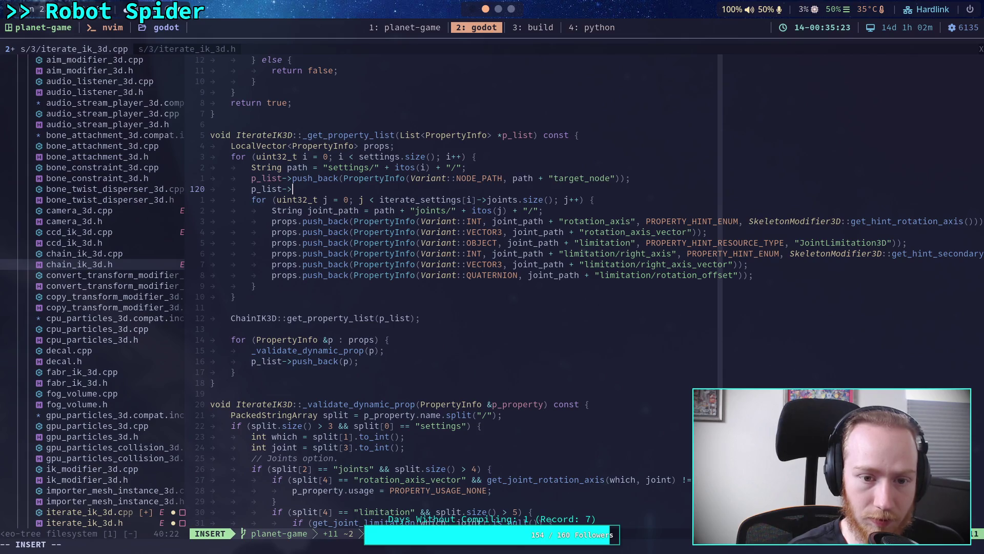
text(push_back(PropertyInfo(Variant)
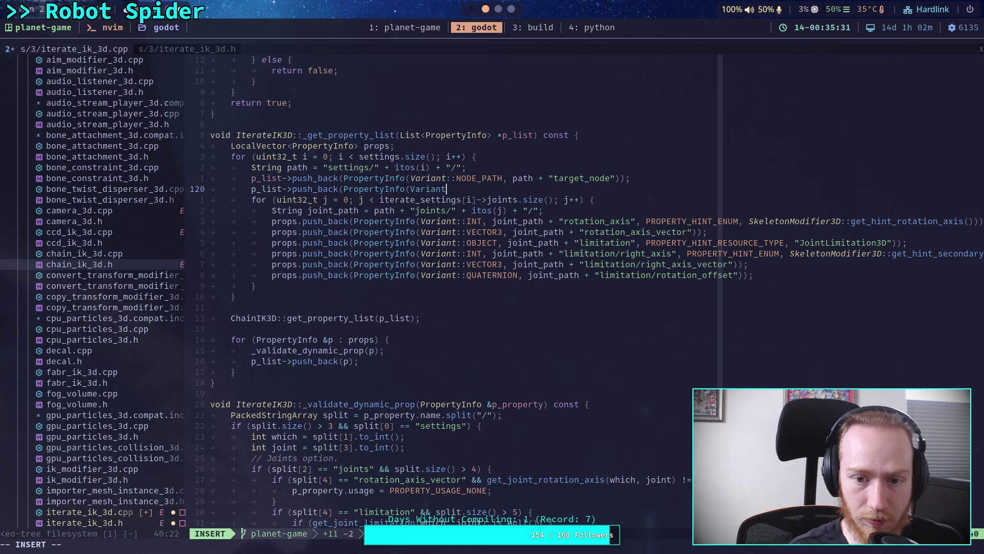
text(::)
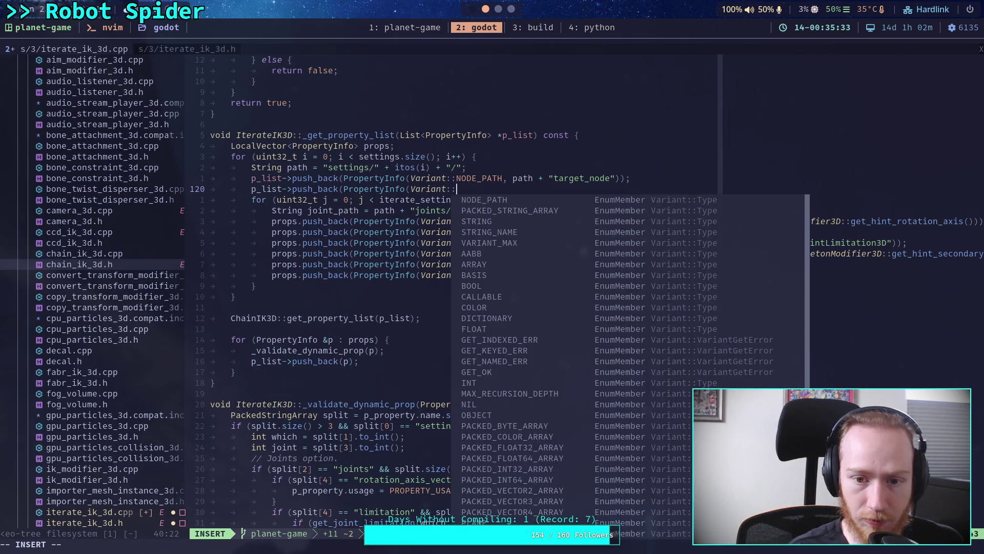
text(FLOAT, )
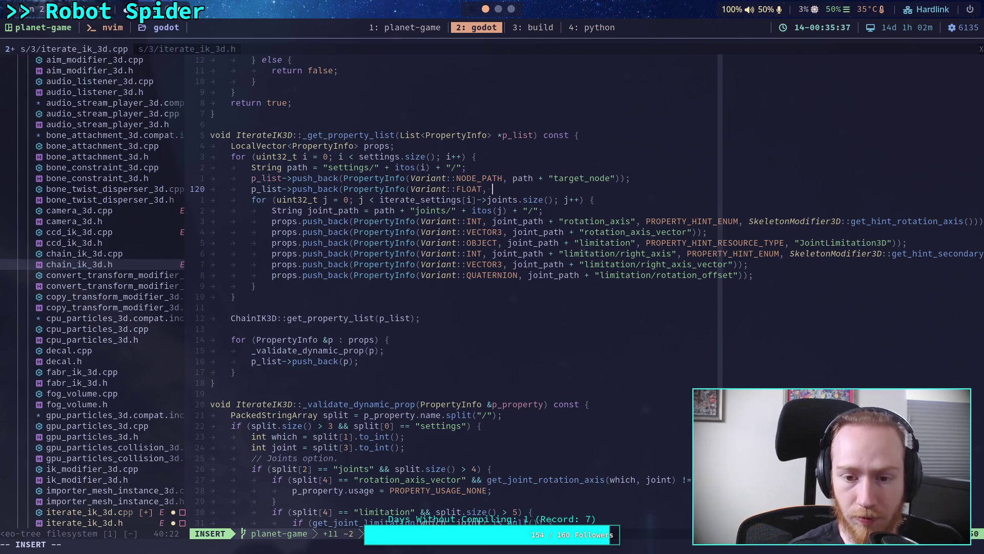
text(path)
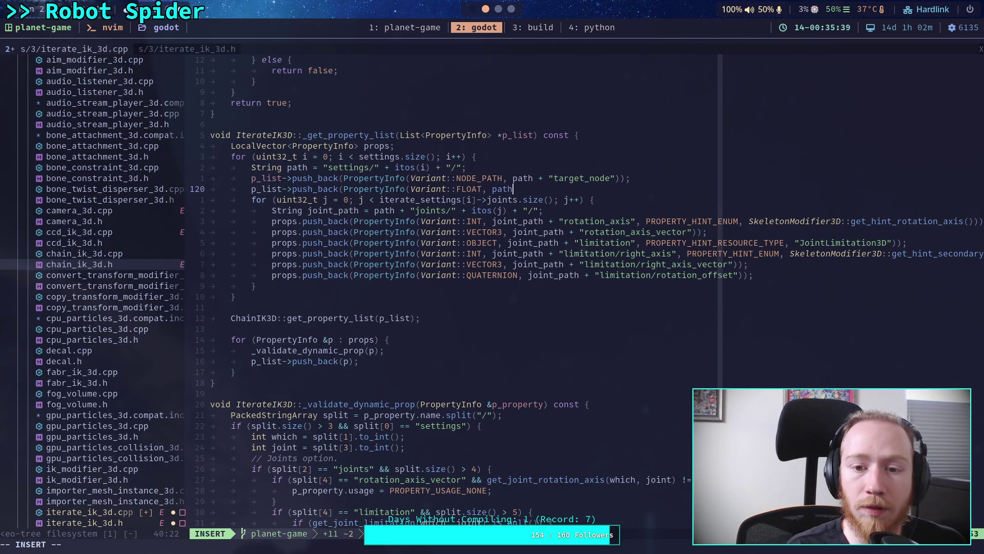
text( + ")
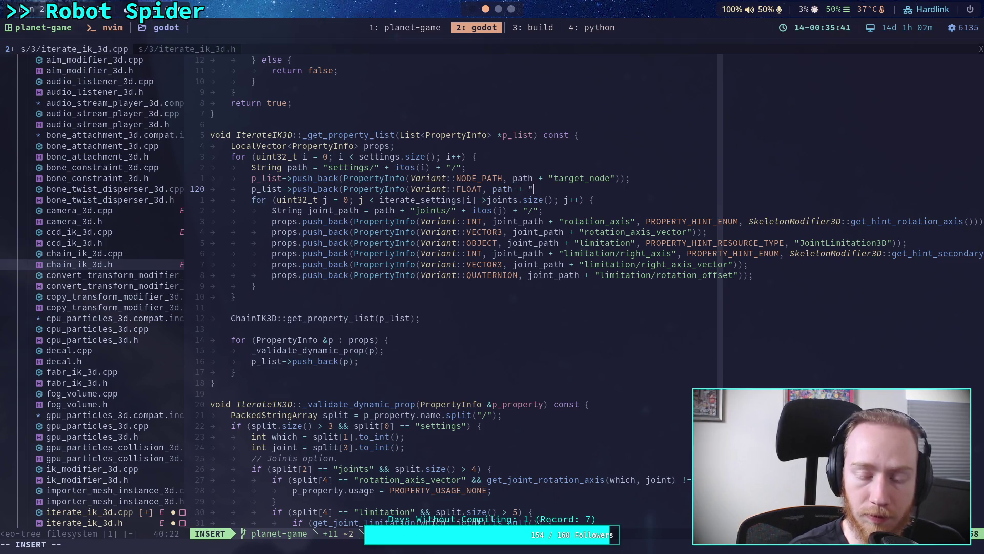
text(rest_correction_ang)
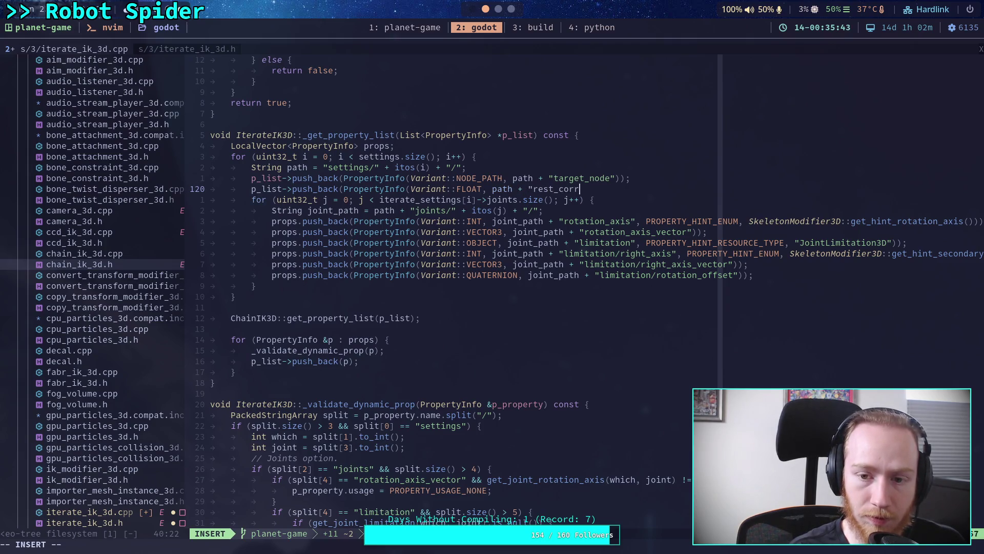
text(le)
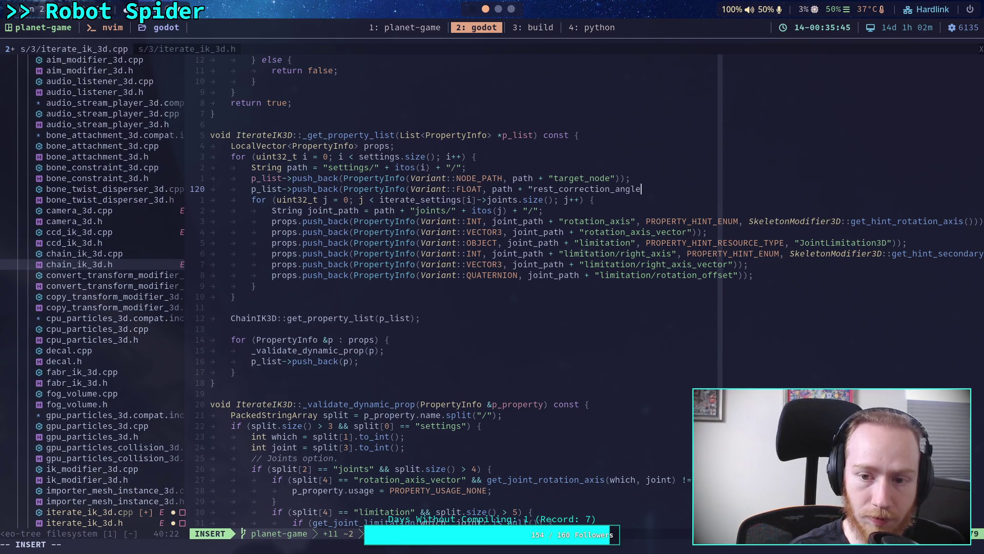
text("));)
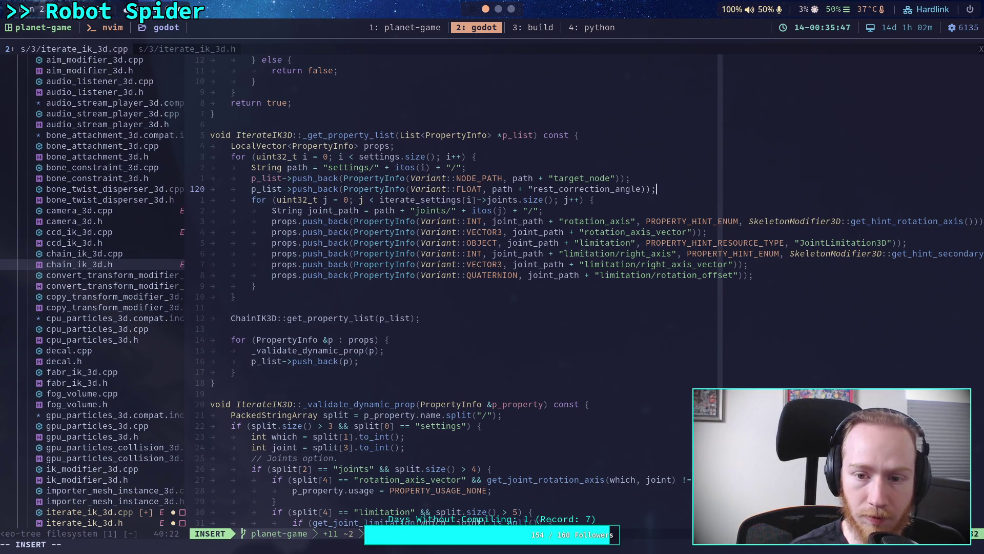
key(Escape)
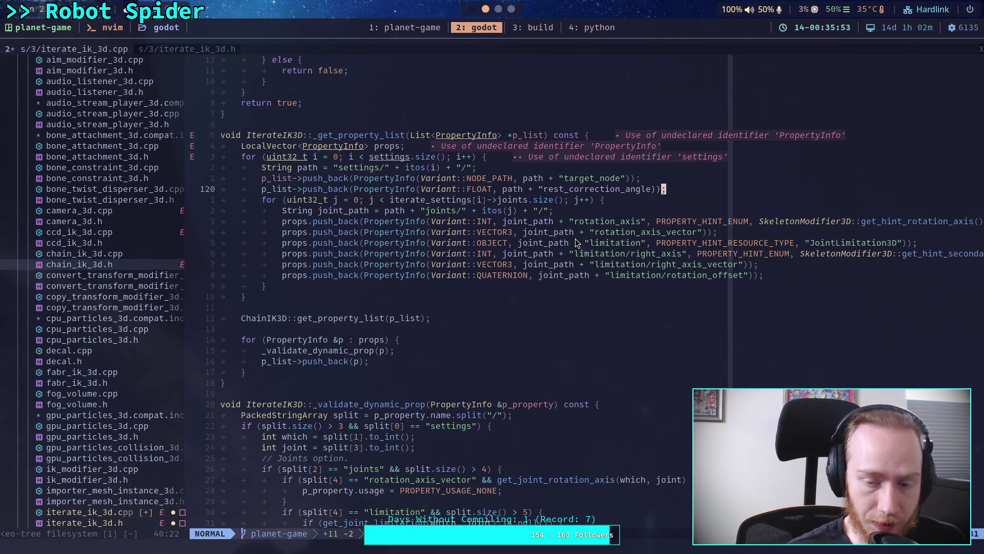
key(slash)
Find the two target_node method bindings in _bind_methods and duplicate them below.
text(target_node)
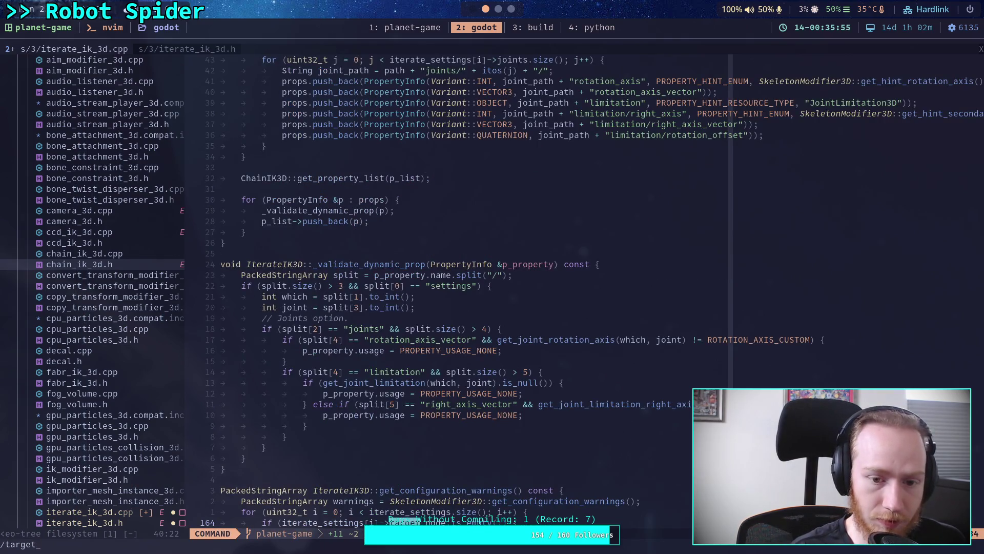
key(Return)
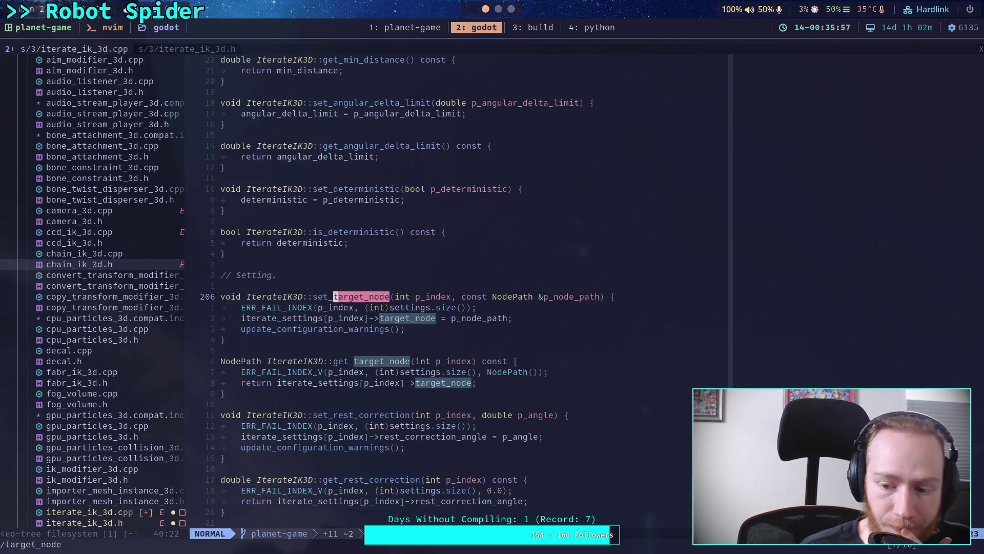
key(n)
key(n)
key(n)
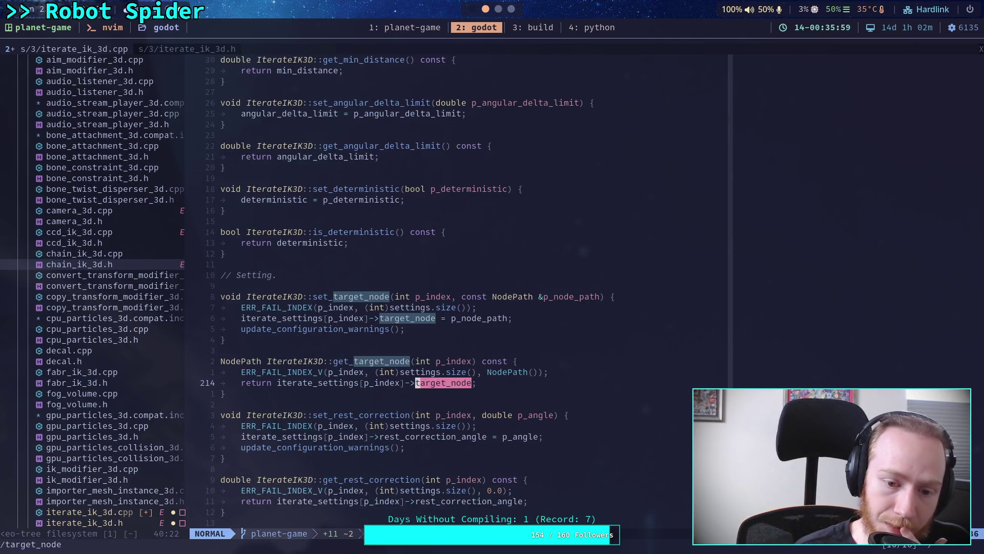
key(j)
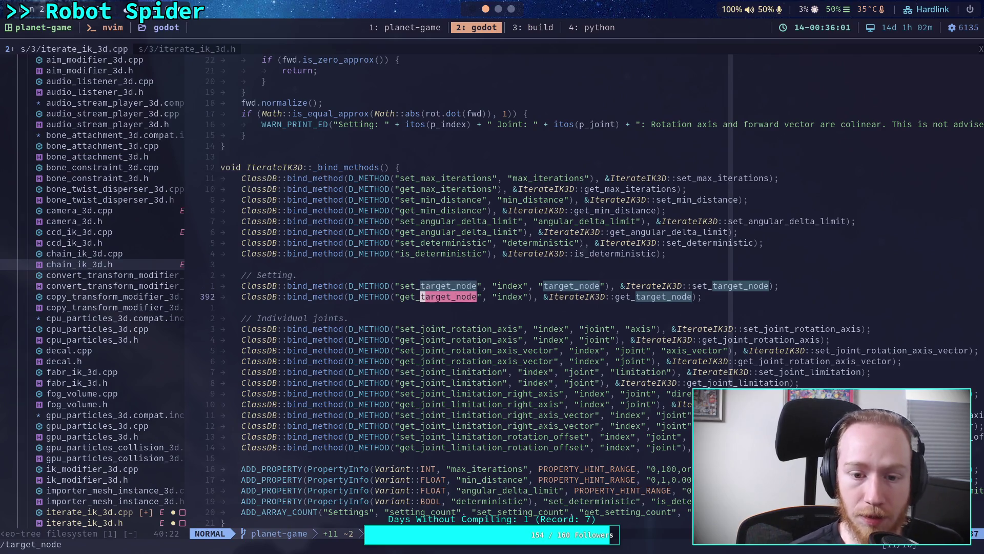
key(shift+v)
key(k)
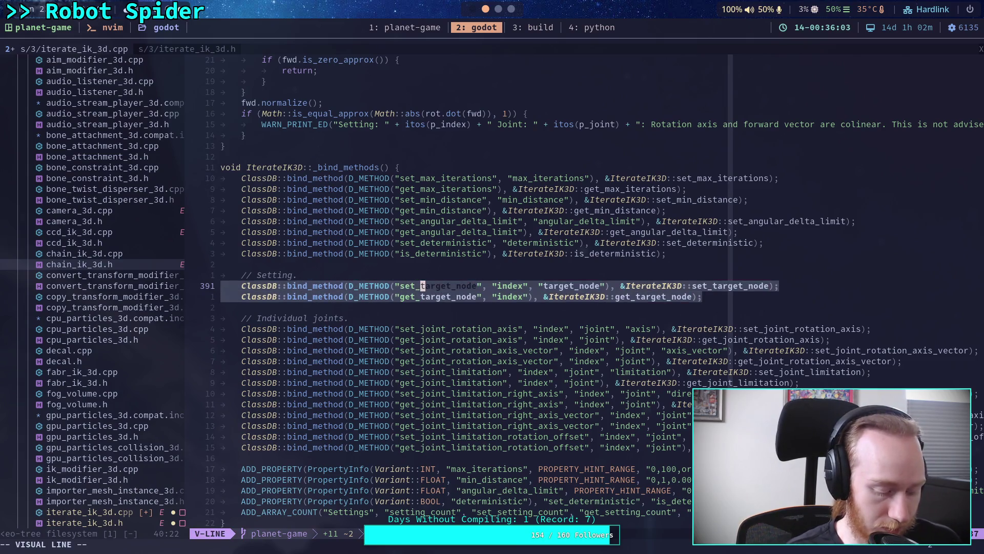
key(y)
key(j)
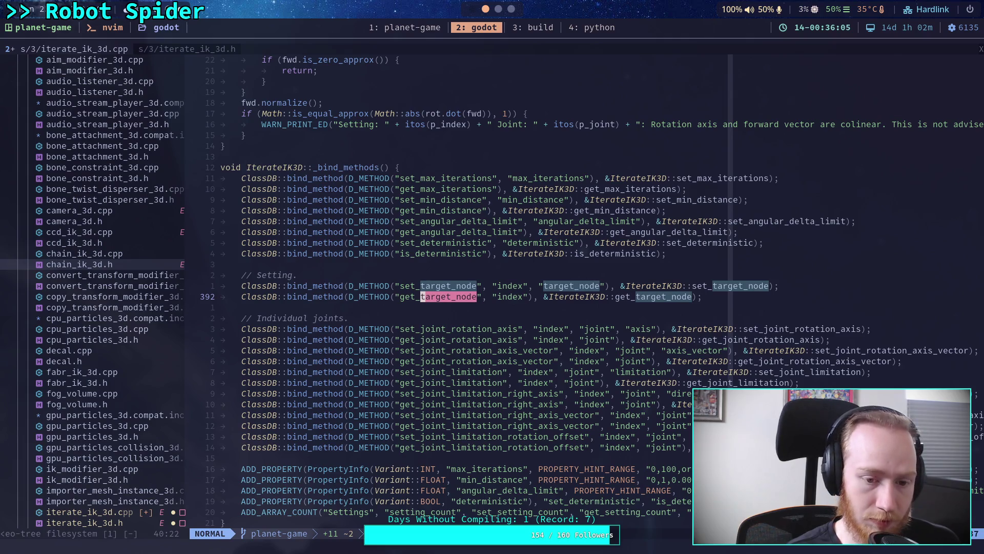
key(j)
key(p)
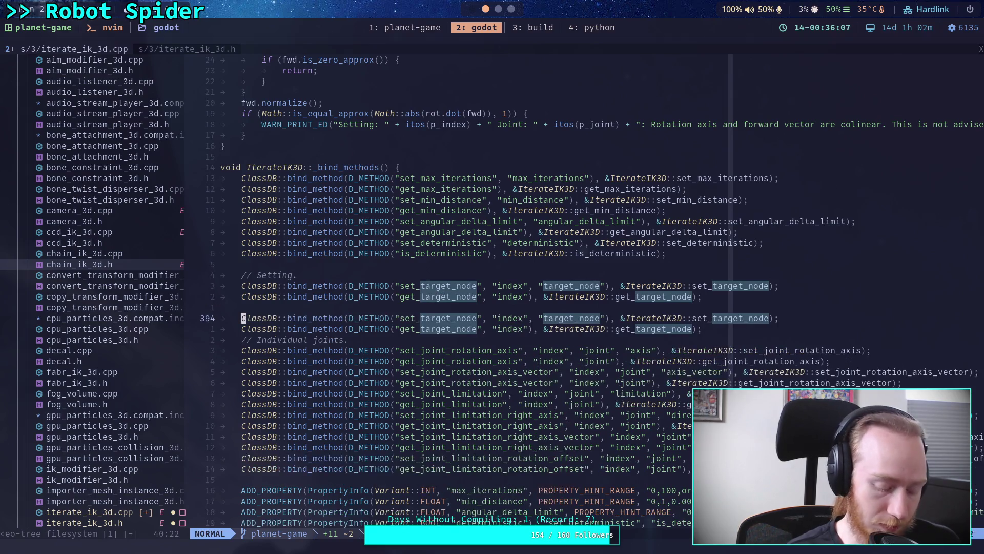
key(u)
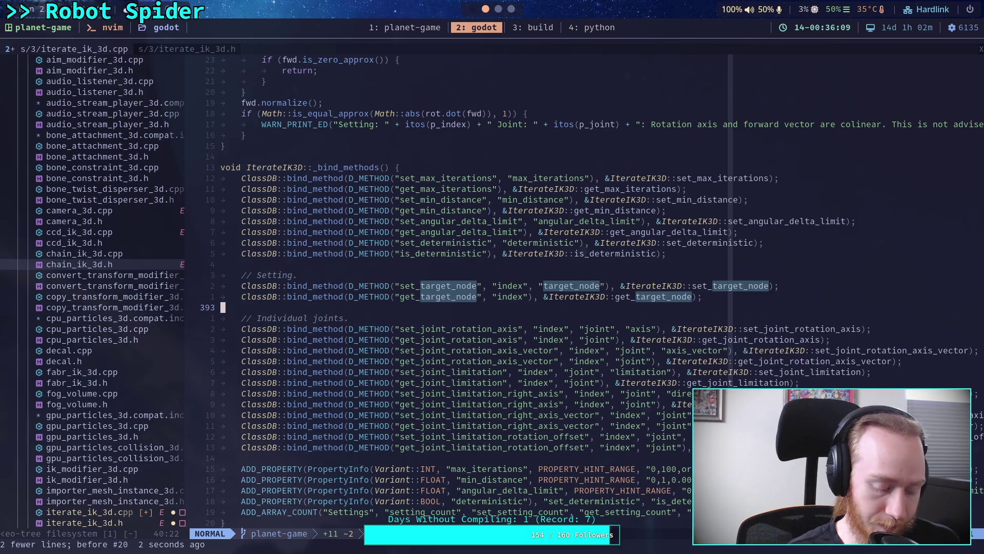
key(P)
Turn the copied setter binding into set_rest_correction with an angle argument.
key(w)
key(w)
key(w)
key(w)
key(w)
key(h)
key(b)
key(a)
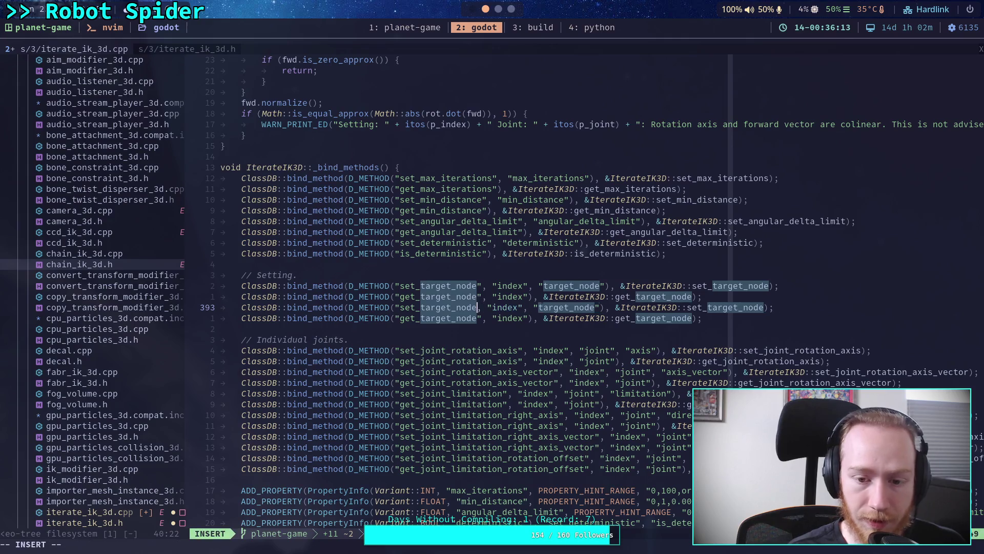
key(ctrl+w)
text(set_rest_cor)
text(ion)
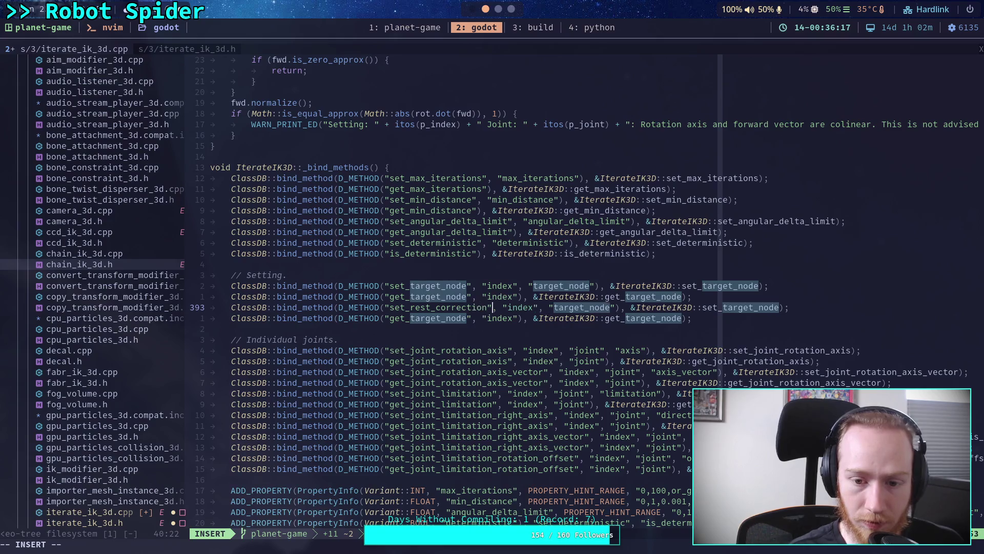
key(Delete)
key(Delete)
key(Delete)
text(angle)
key(Right)
key(Right)
key(Right)
key(Delete)
key(Delete)
key(Delete)
key(Delete)
text(rest_correction)
Rename the copied getter binding to get_rest_correction.
key(Down)
key(ctrl+w)
text(rest_correction)
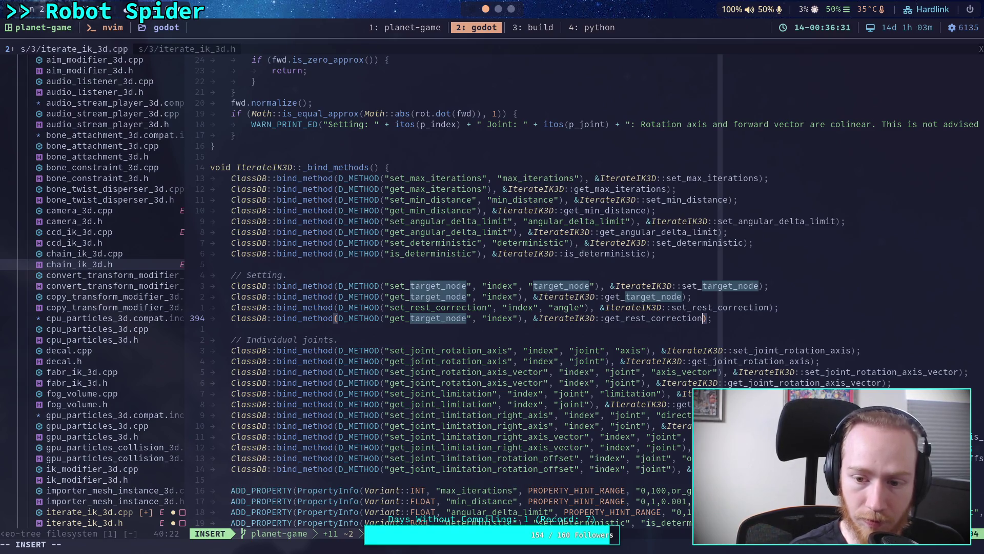
key(Left)
key(Left)
key(Left)
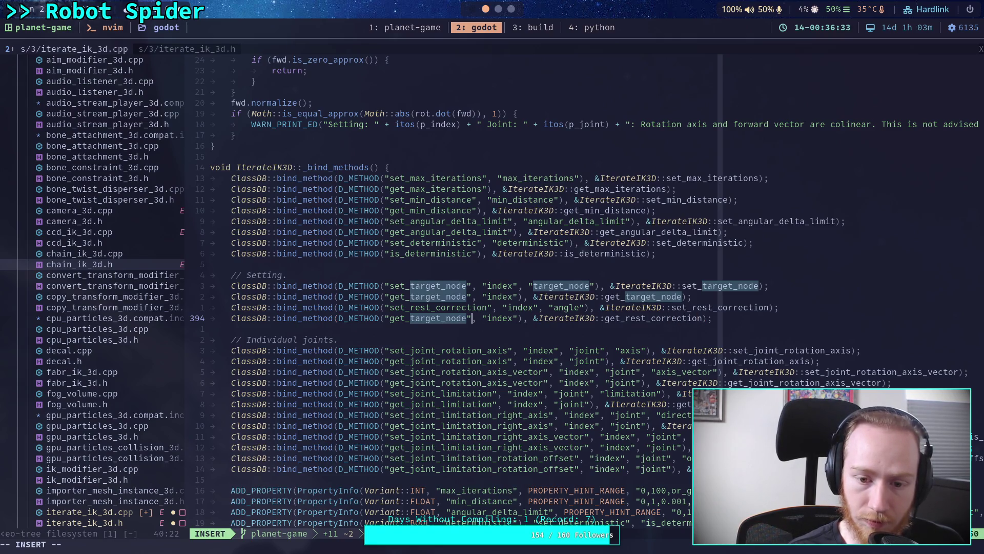
key(ctrl+w)
text(rest_correction)
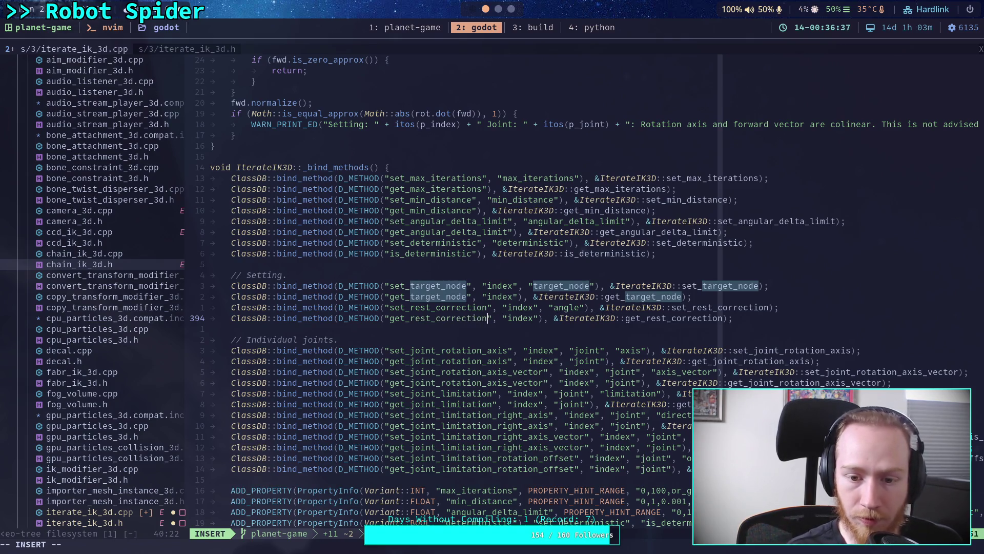
key(Escape)
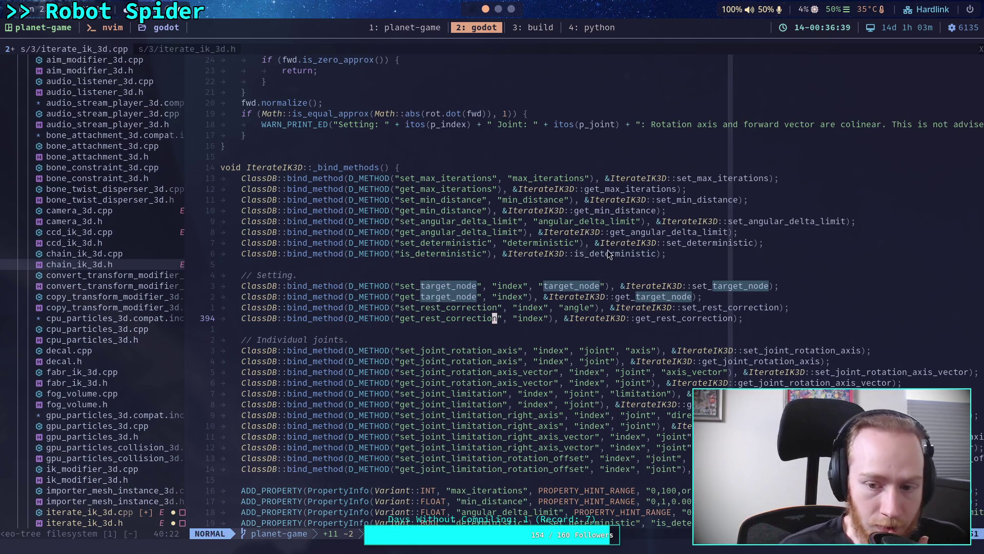
Search the file for target_node again.
key(slash)
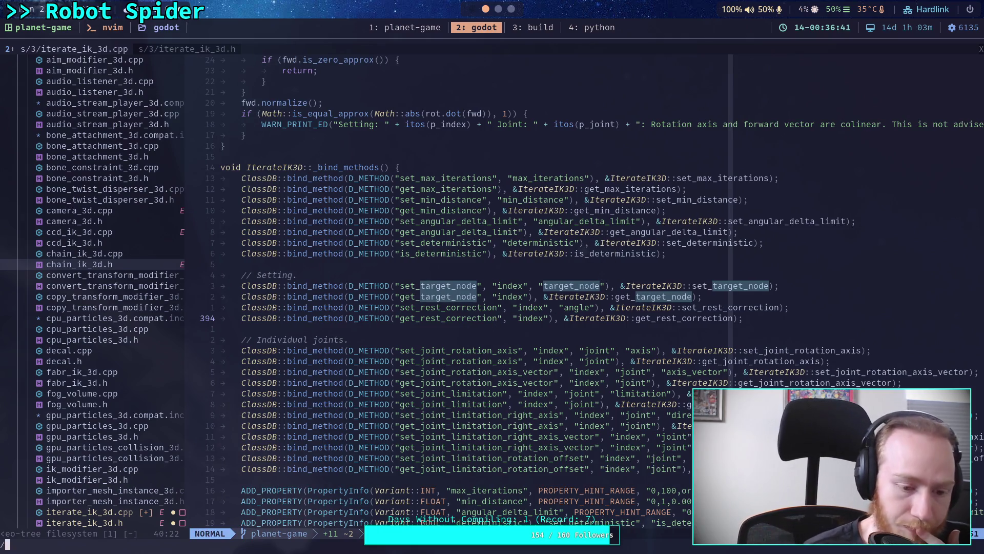
text(target_node)
key(Return)
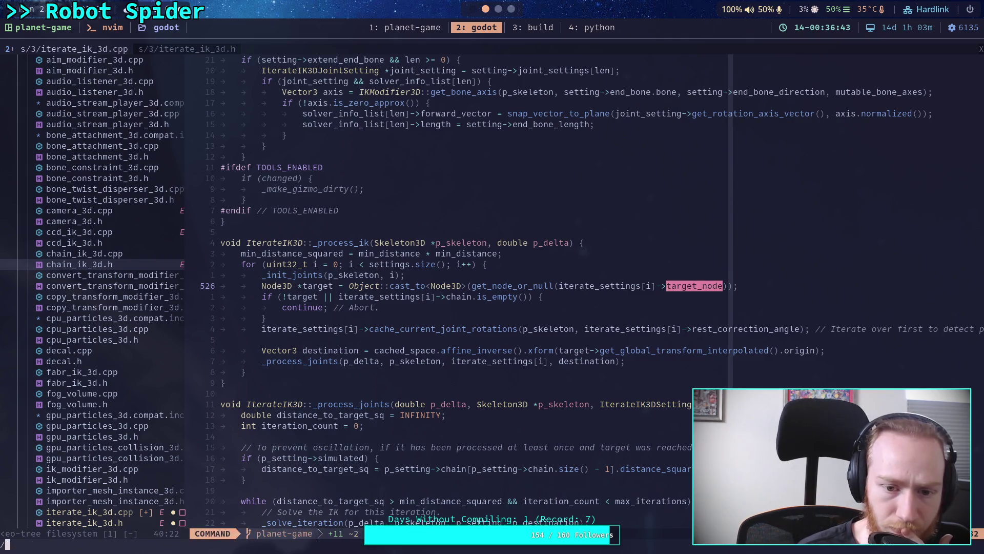
Add an else-if for "rest_correction_angle" in _set calling set_rest_correction(which, p_value).
key(n)
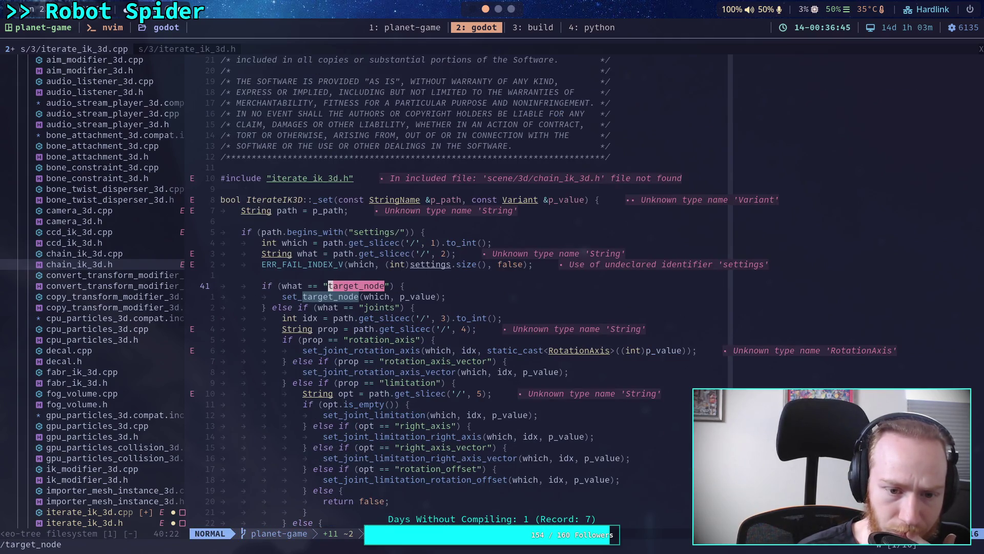
scroll(556, 245, down, 3)
click(505, 207)
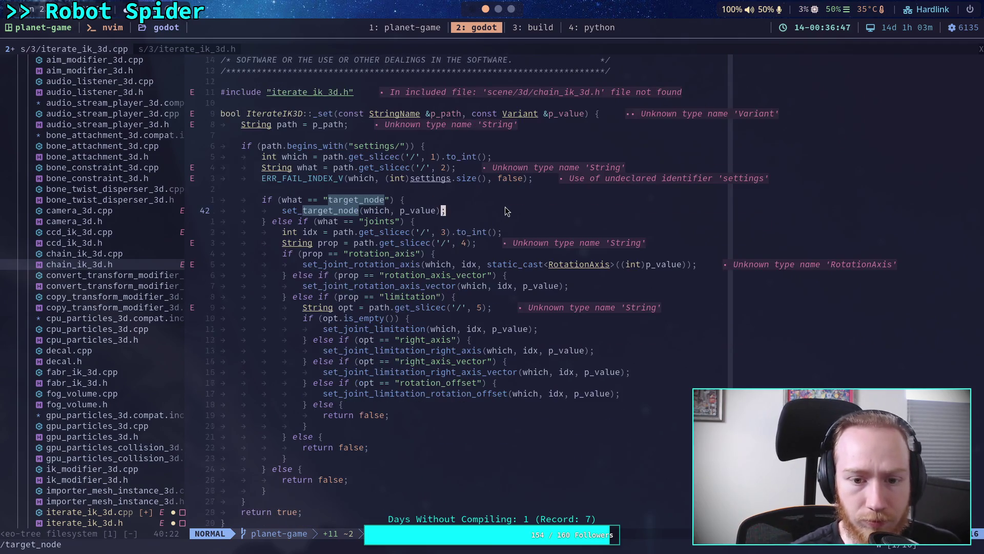
text(o})
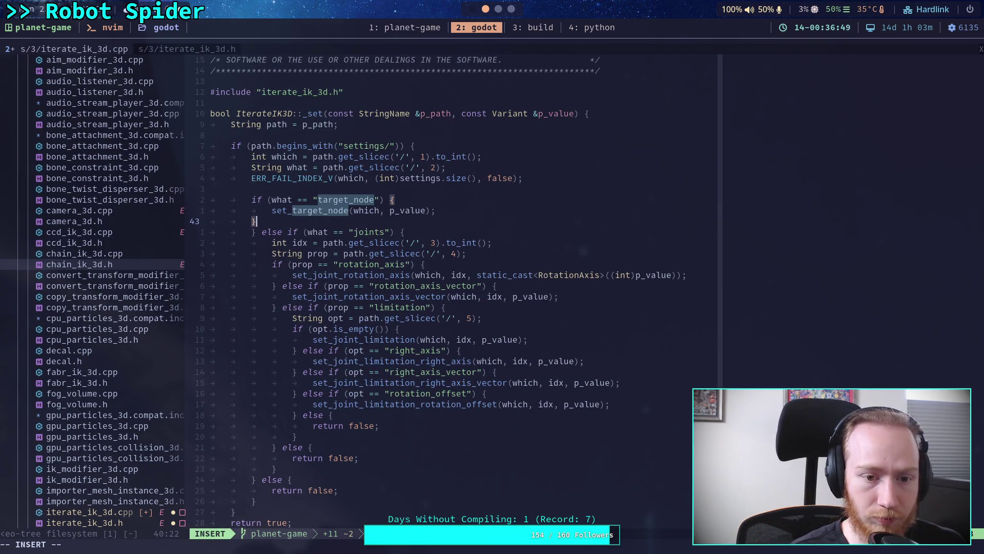
text( else)
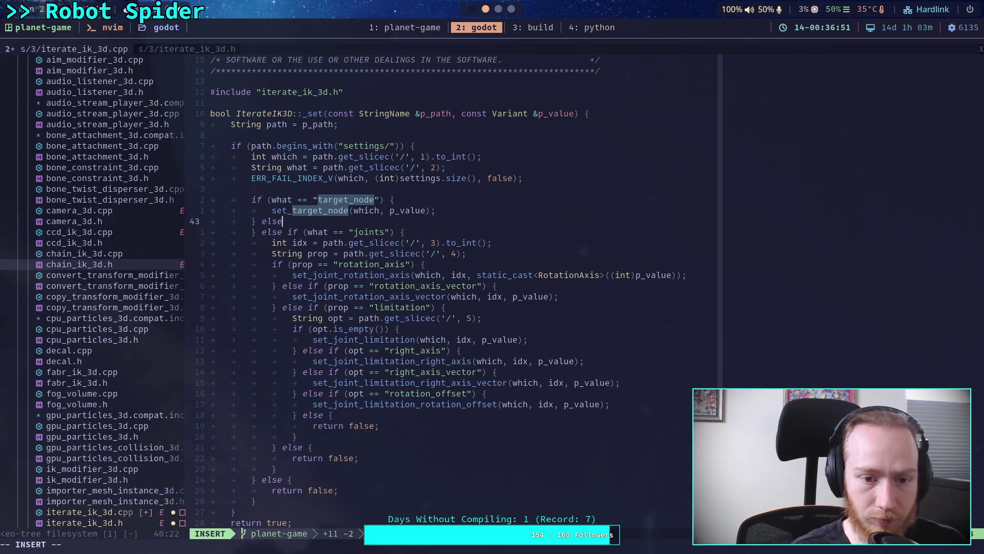
text( if (what == "rest_)
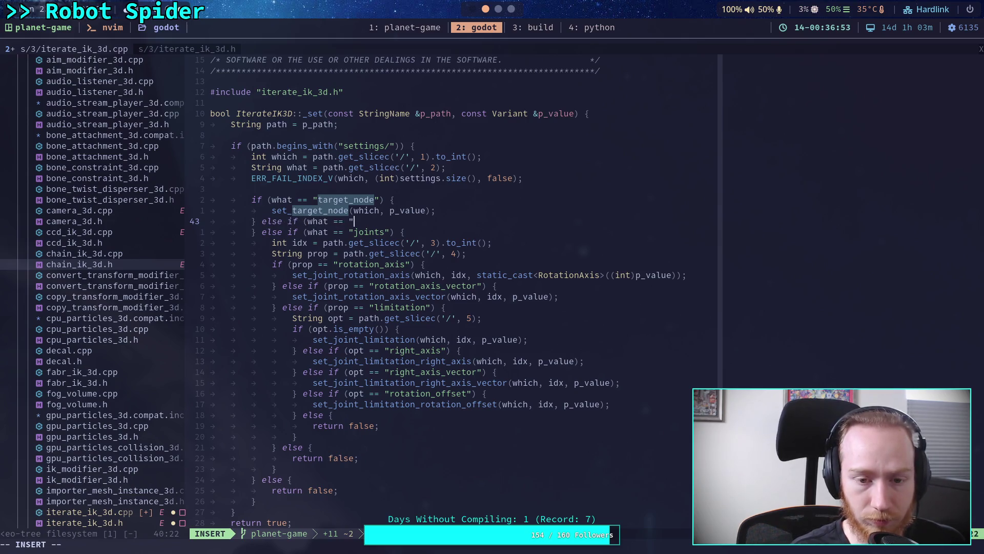
text(correction_)
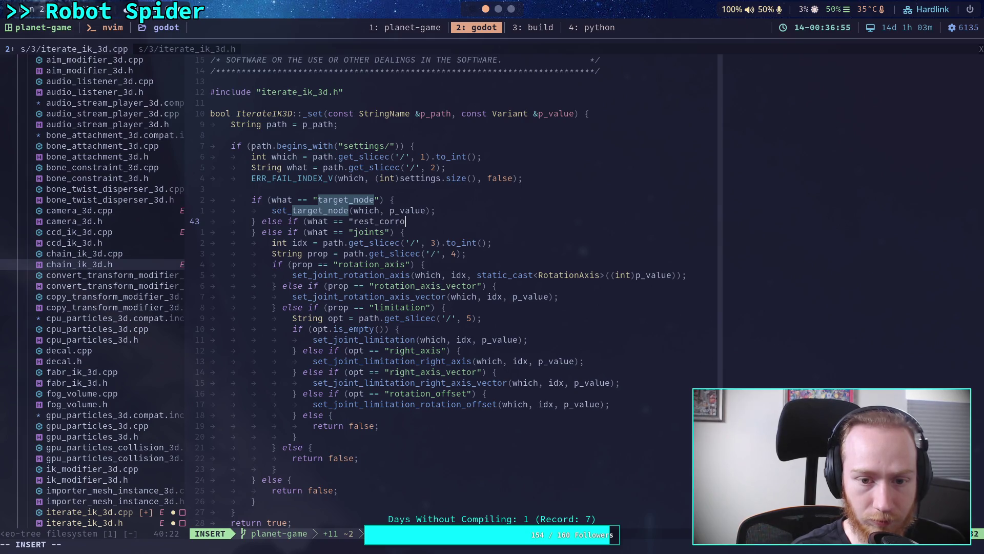
text(angle)
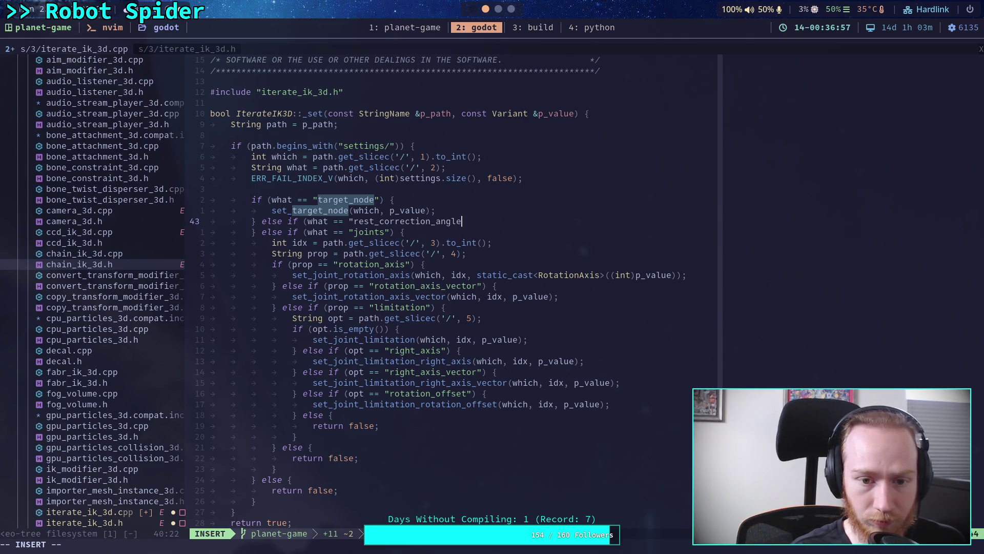
text(") {)
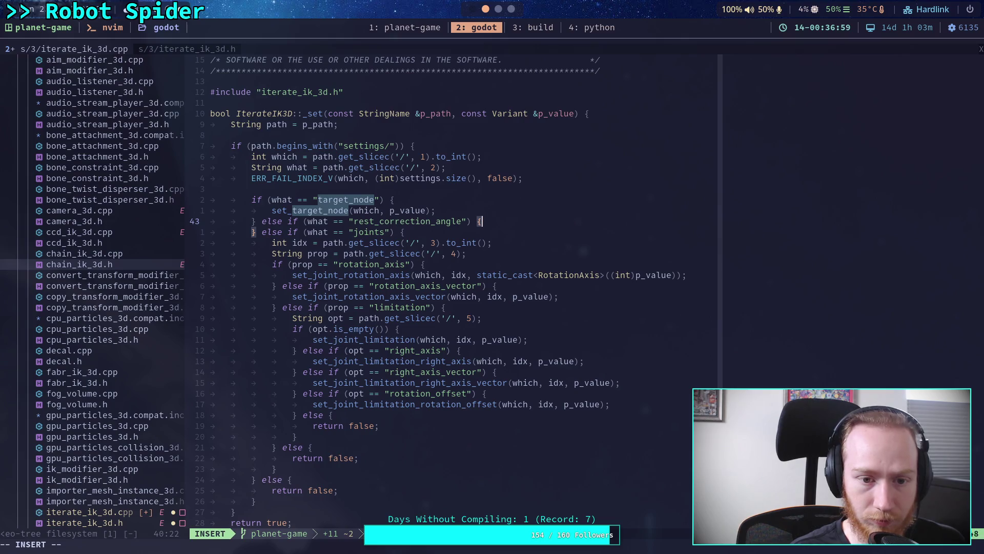
key(Return)
text(set_rest_co)
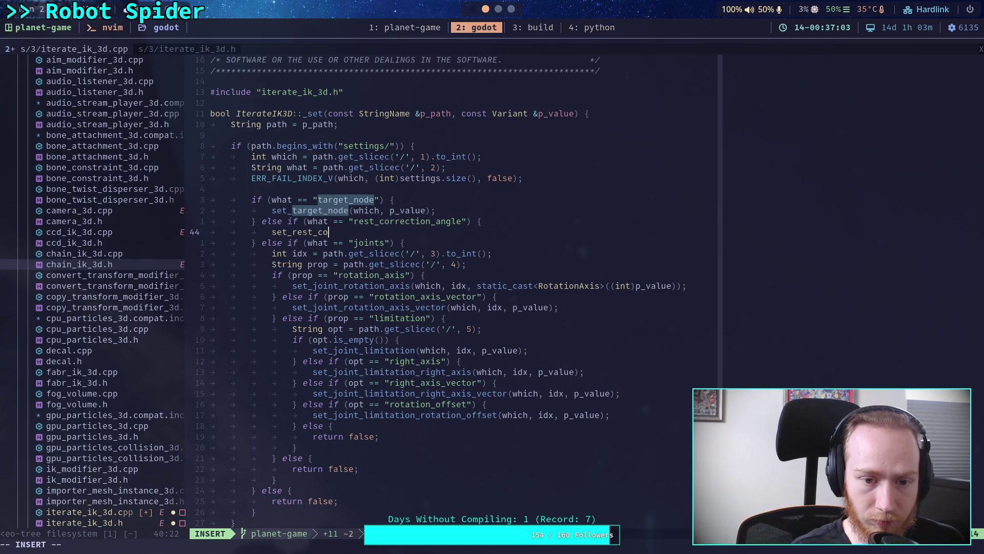
text(rrection(which, p_value);)
key(Escape)
Save iterate_ik_3d.cpp with :w.
text(:w)
key(Return)
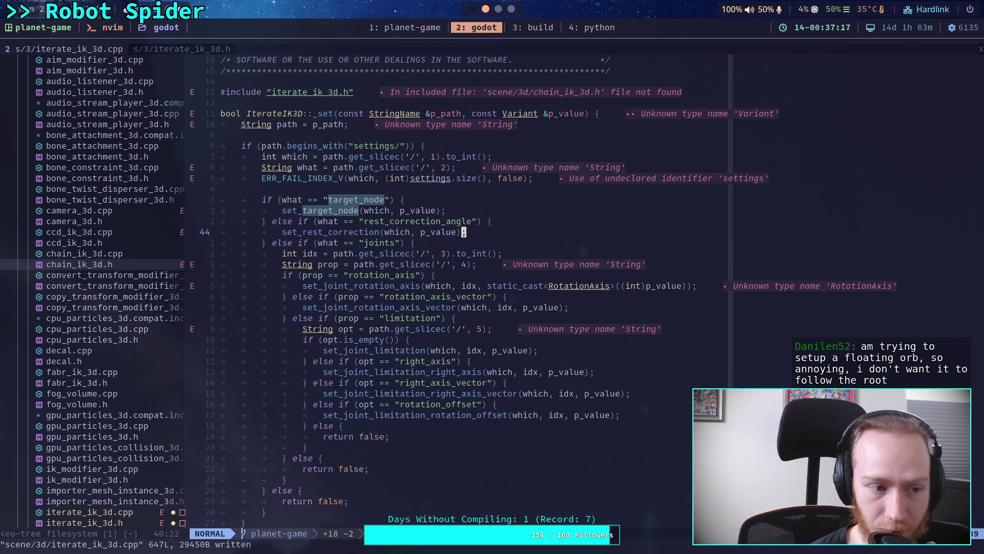
key(n)
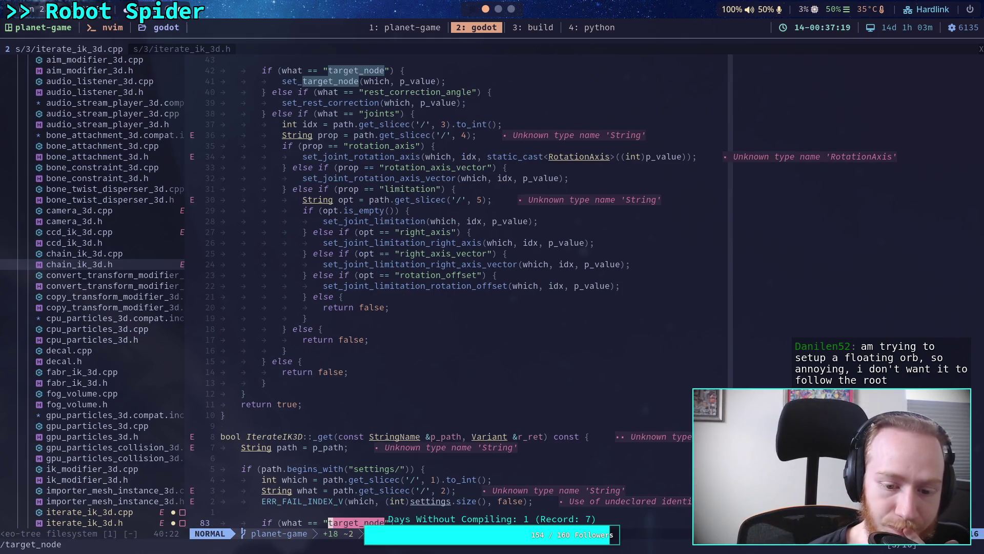
Add the missing closing quote after rest_correction_angle in the _get_property_list line.
scroll(468, 292, down, 5)
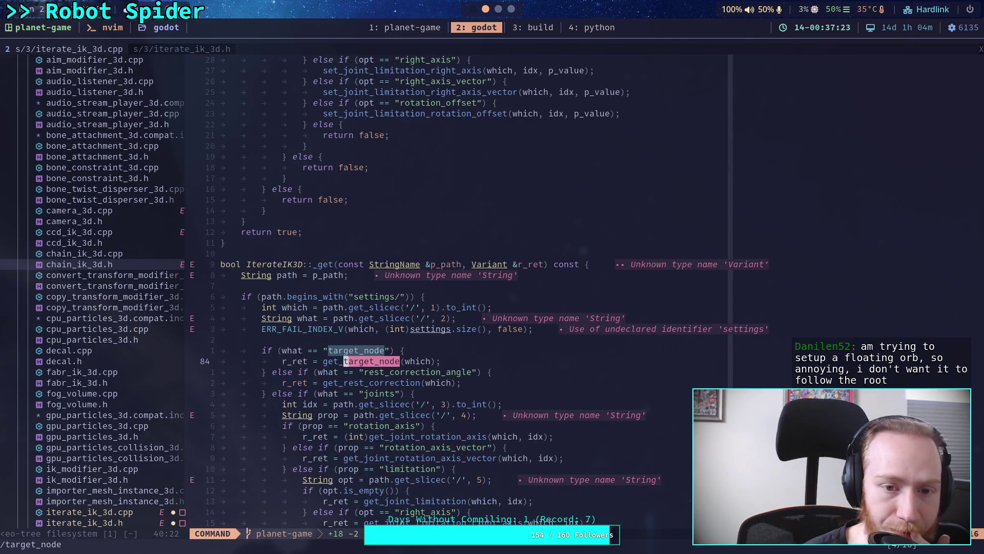
key(n)
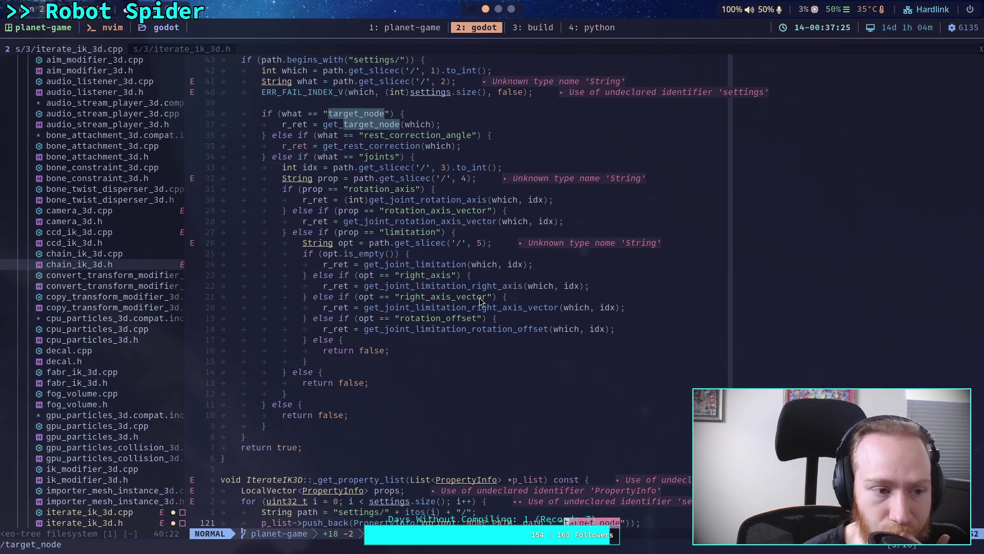
scroll(478, 355, down, 5)
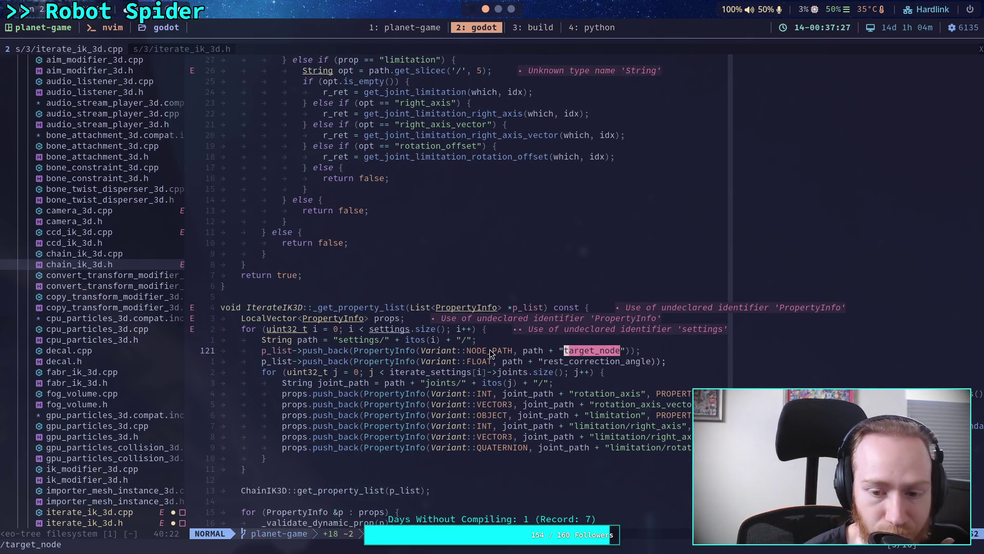
click(652, 363)
text(i")
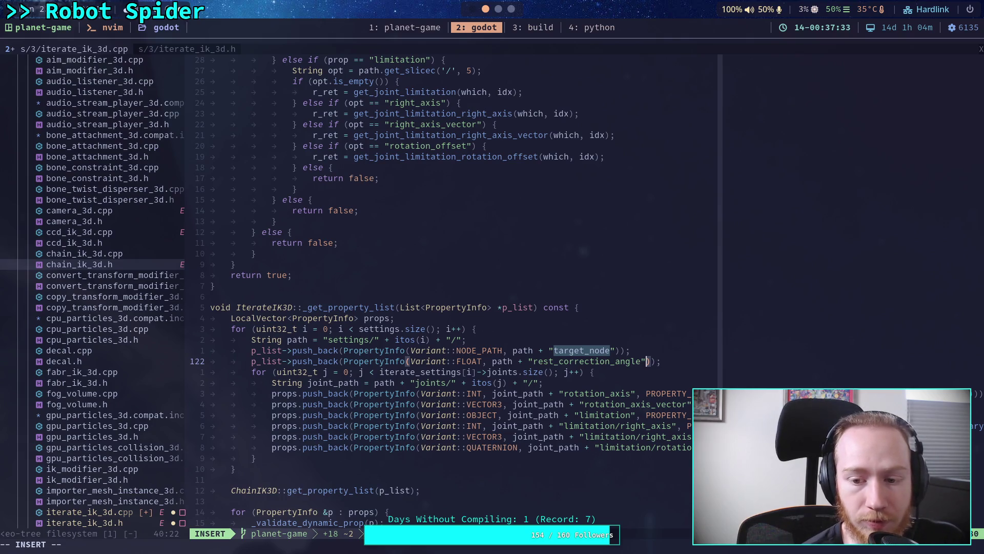
key(Escape)
Step through target_node matches down to the bindings in _bind_methods.
key(n)
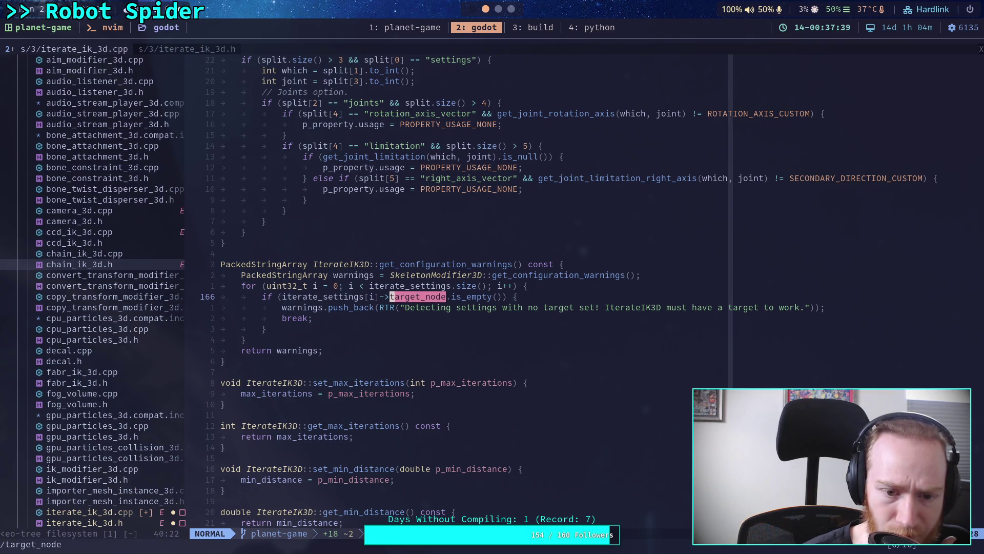
key(n)
scroll(394, 297, down, 3)
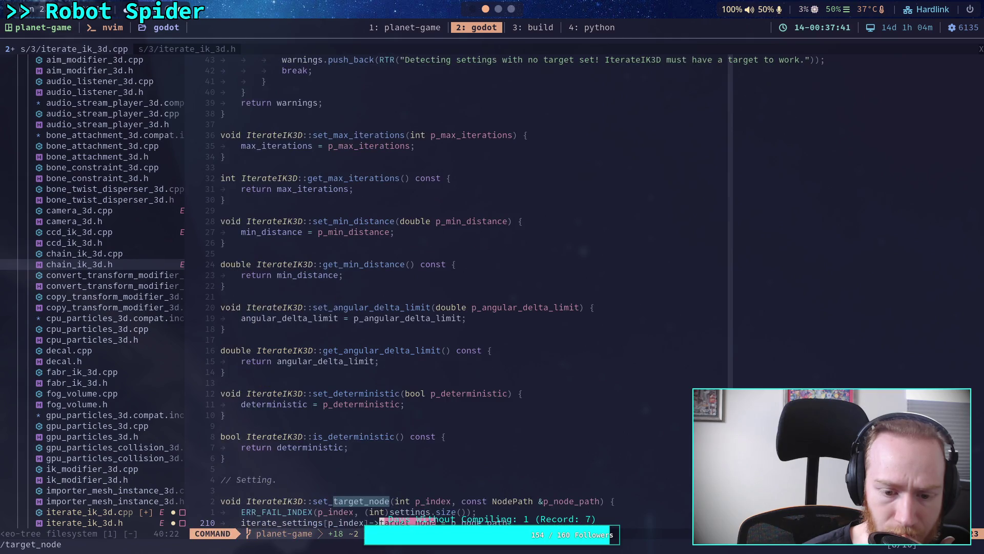
key(Return)
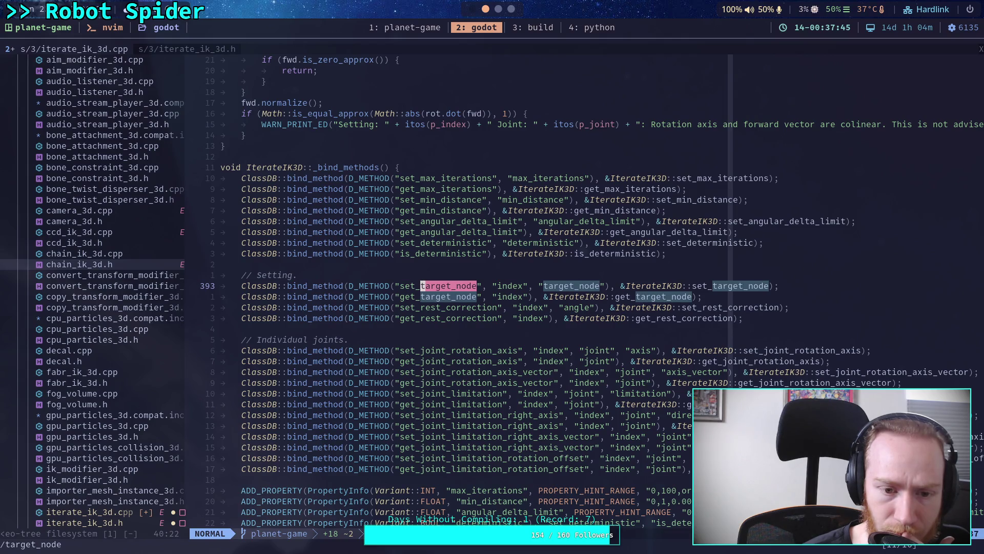
scroll(584, 407, down, 4)
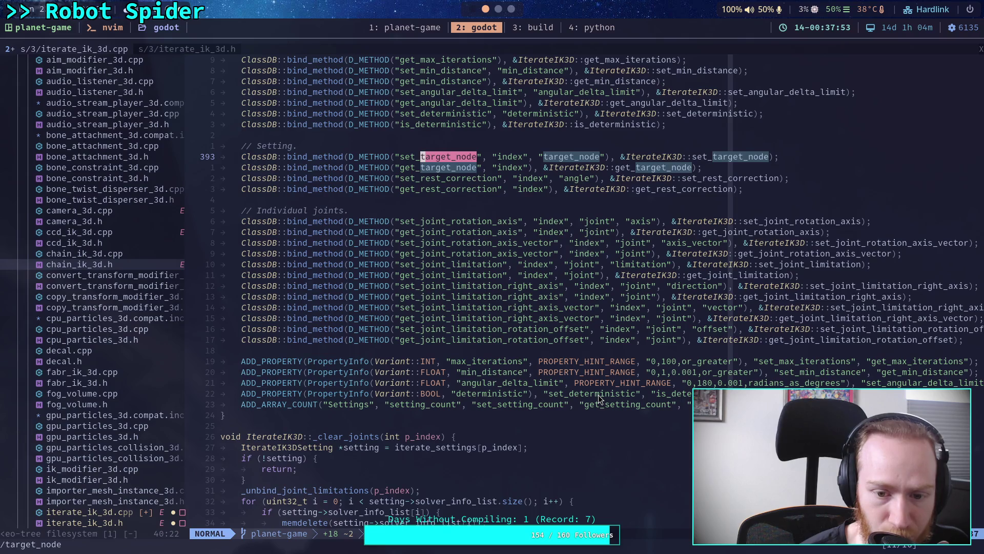
click(655, 393)
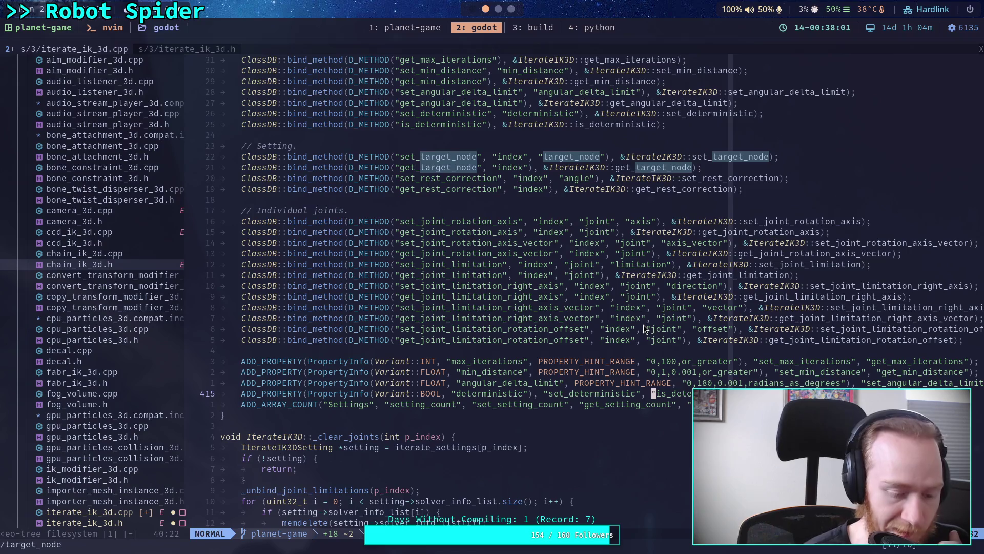
Repeat the target_node search to reach set_target_node and set_rest_correction below it.
key(n)
key(n)
key(slash)
key(Up)
key(Return)
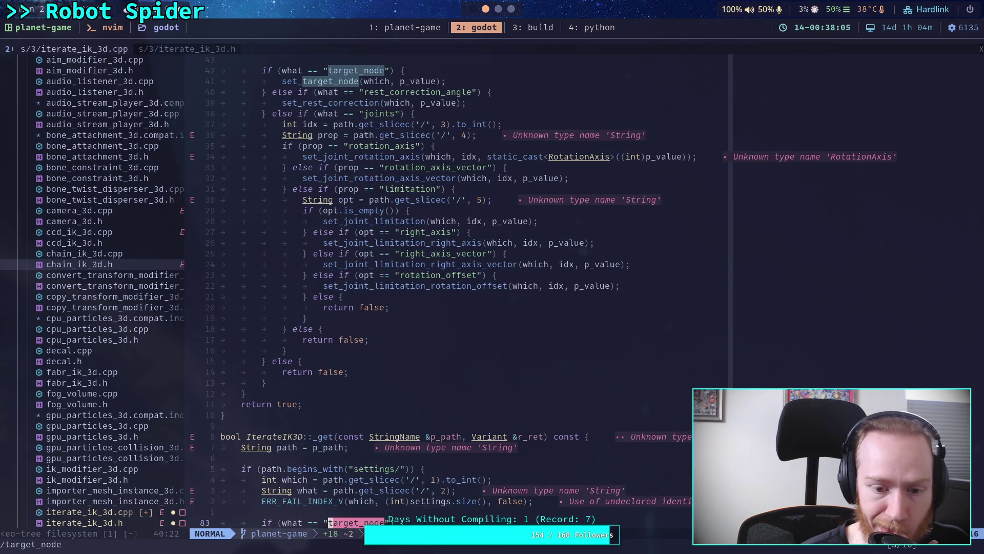
key(n)
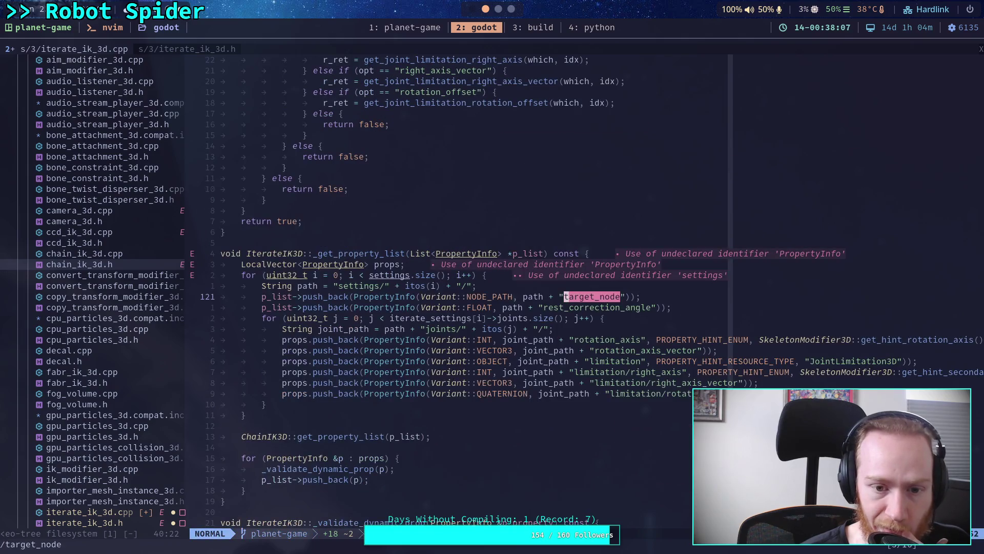
key(n)
scroll(553, 305, down, 7)
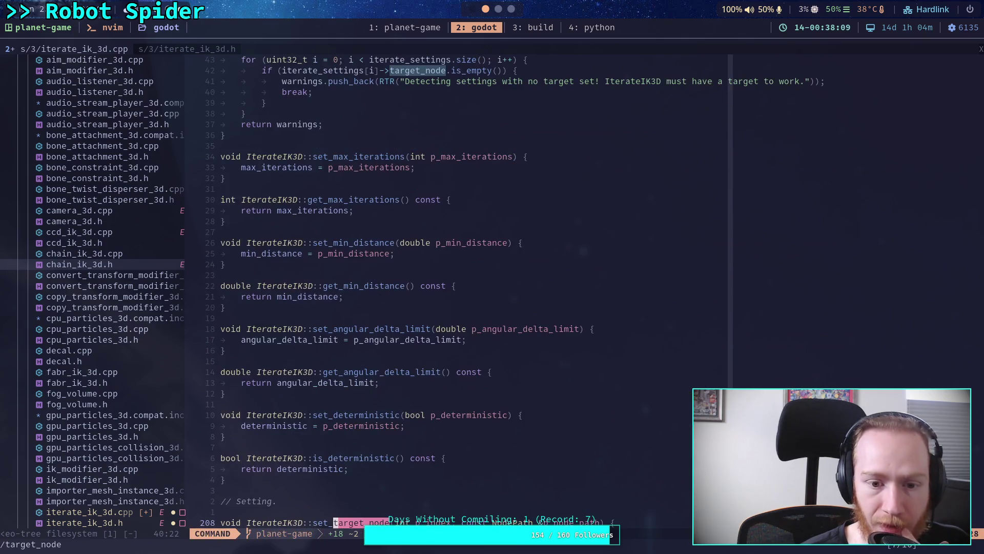
key(n)
scroll(549, 305, down, 1)
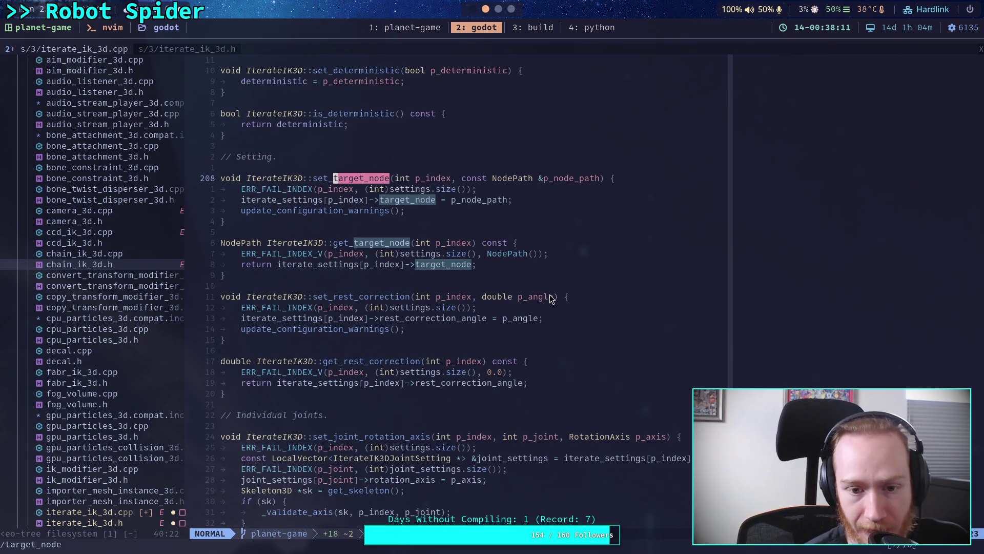
scroll(522, 285, down, 2)
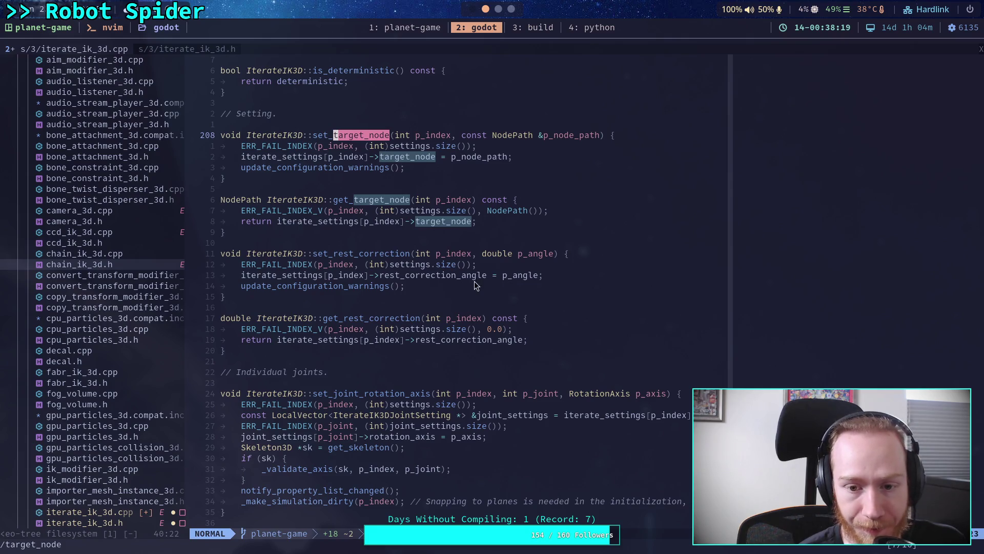
Wrap p_angle in set_rest_correction as MAX(0.0, MIN(p_angle, MATH::PI)), then view iterate_ik_3d.h.
click(500, 276)
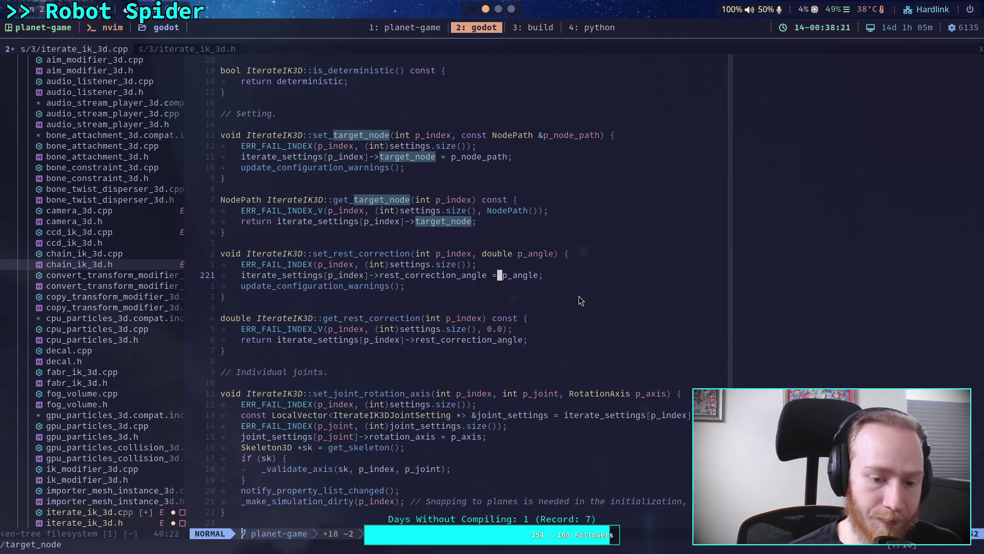
key(a)
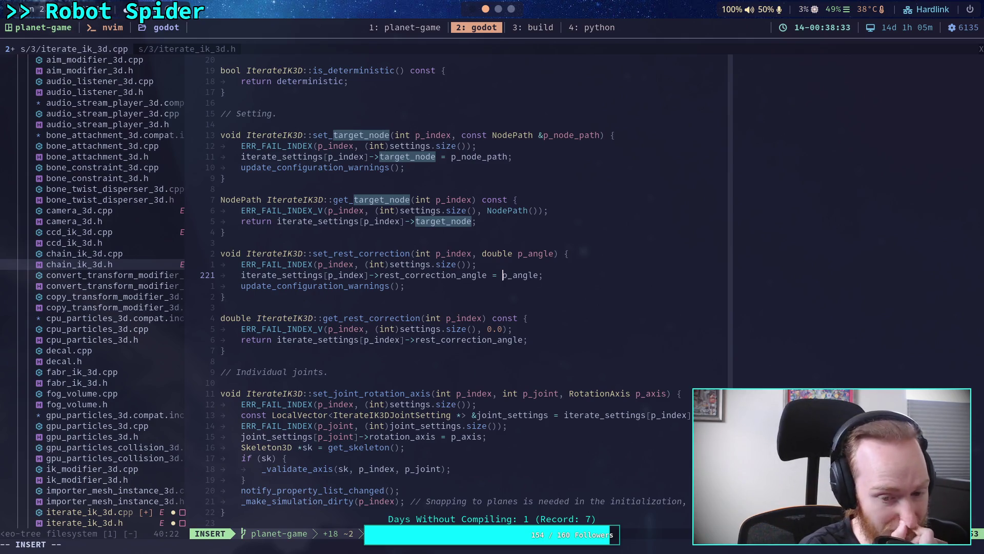
text(MAK)
key(BackSpace)
text(X()
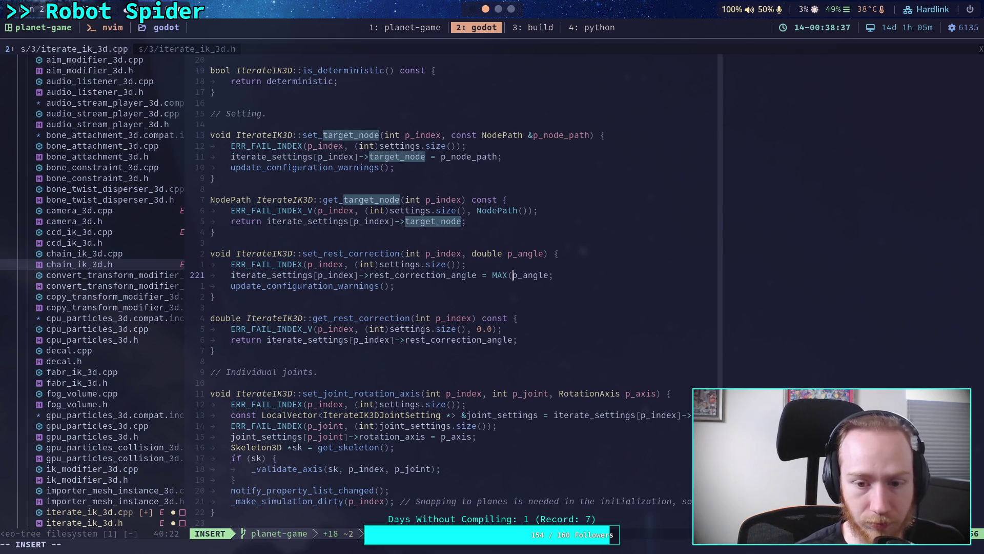
click(549, 275)
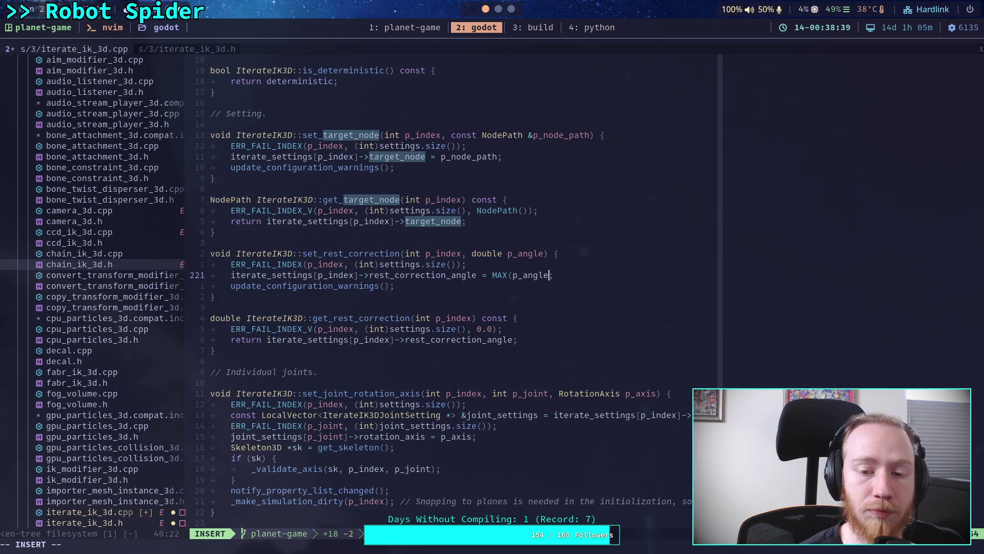
text(,)
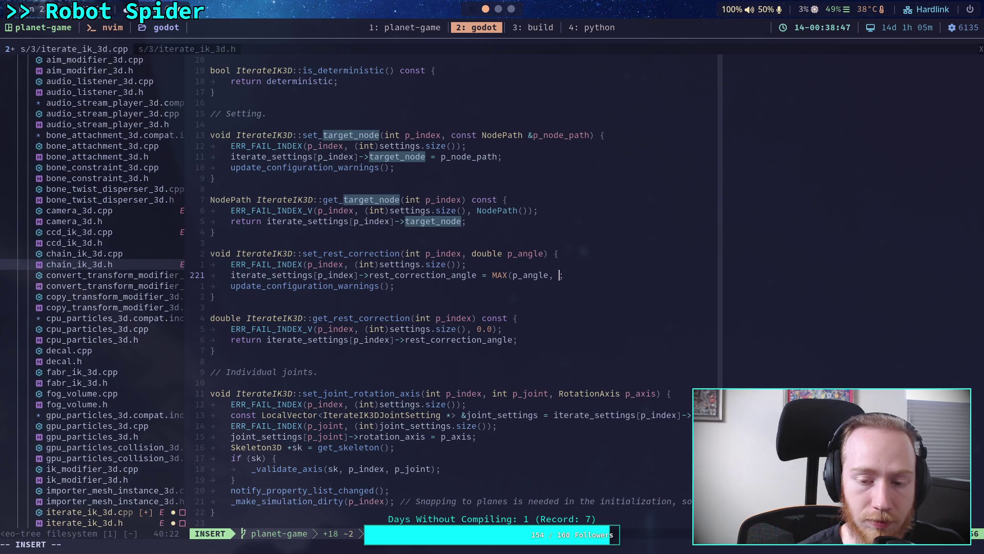
key(BackSpace)
key(BackSpace)
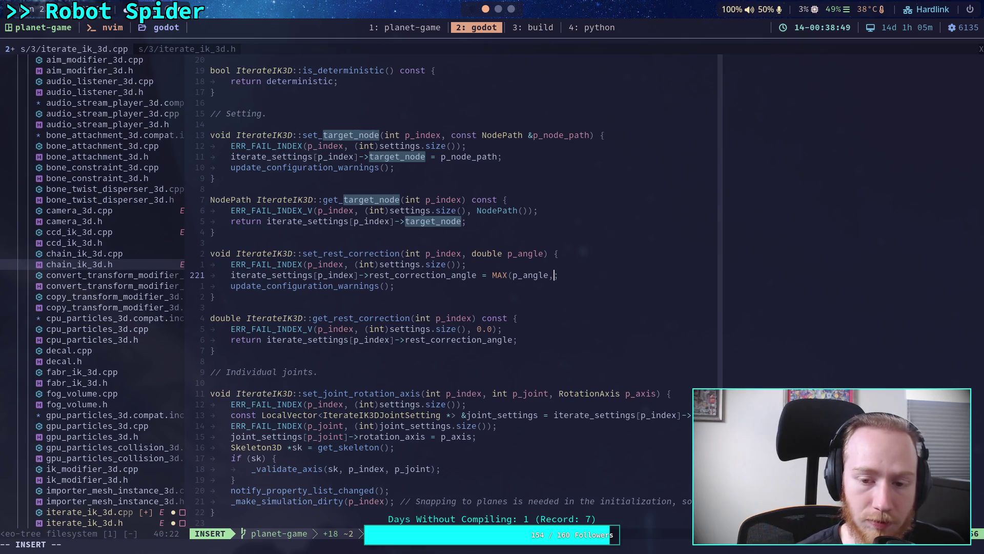
key(Left)
key(Left)
key(Left)
text(0.0, )
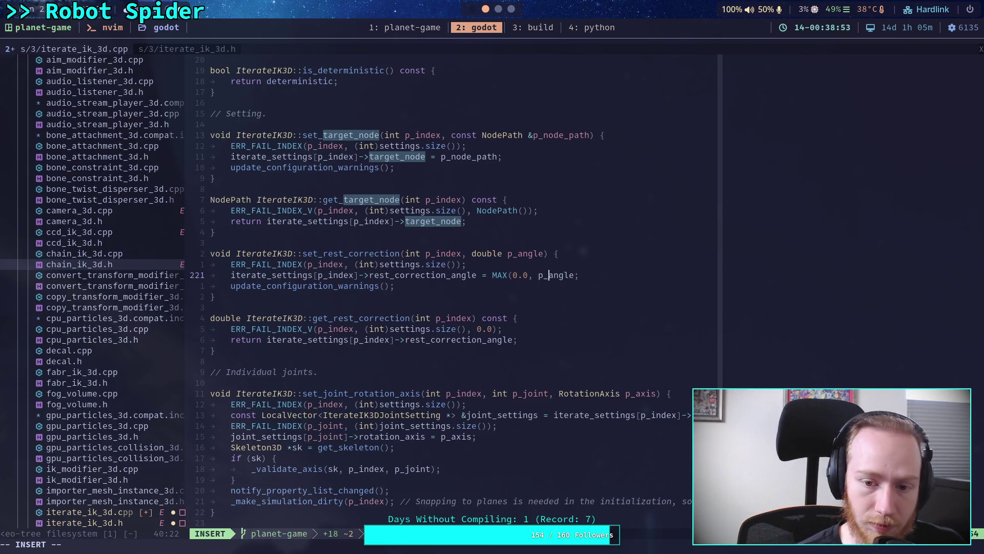
text(MIN()
key(Right)
key(Right)
key(Right)
text(, MATH::PI)))
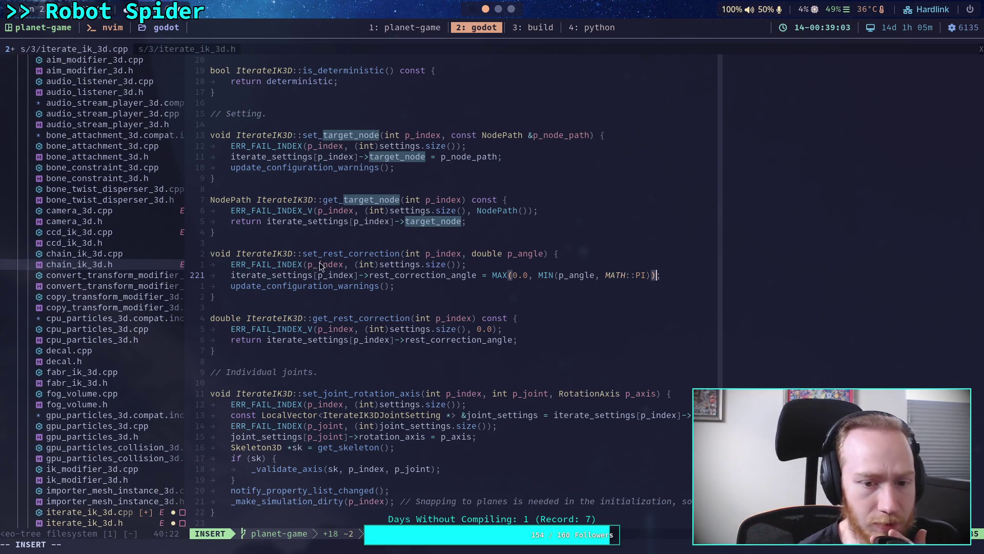
click(184, 48)
scroll(447, 308, up, 15)
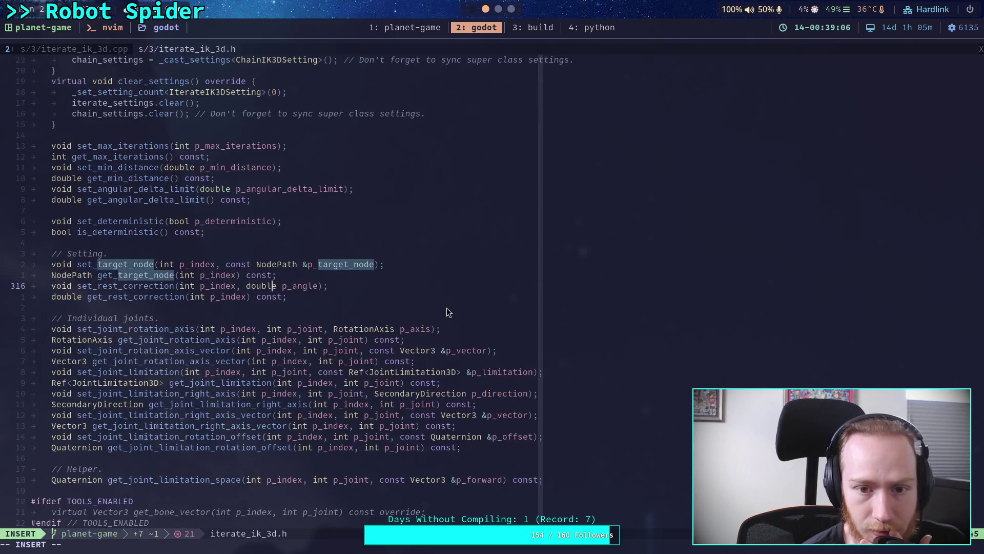
Back in iterate_ik_3d.cpp, change MATH::PI to Math::PI in set_rest_correction.
scroll(447, 307, up, 20)
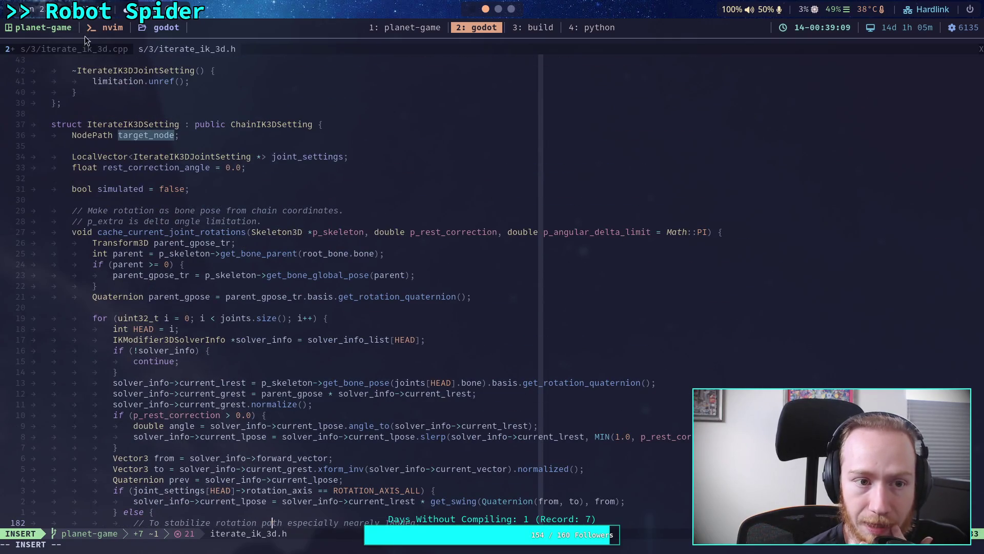
click(71, 50)
click(626, 275)
key(BackSpace)
key(BackSpace)
key(BackSpace)
text(ath)
click(549, 298)
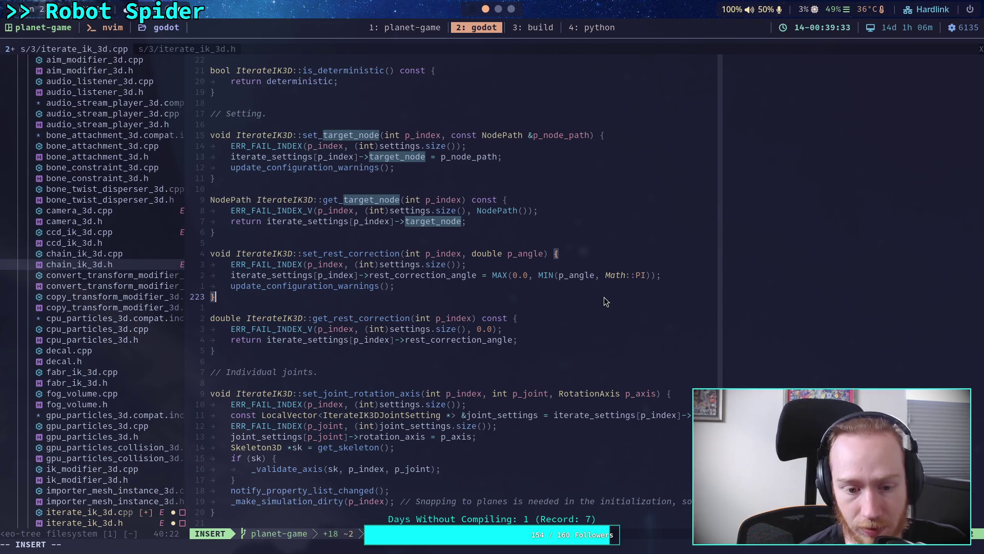
Search the file for clamp, max and CLAMP usages, then cancel the search.
key(Escape)
text(/clamp)
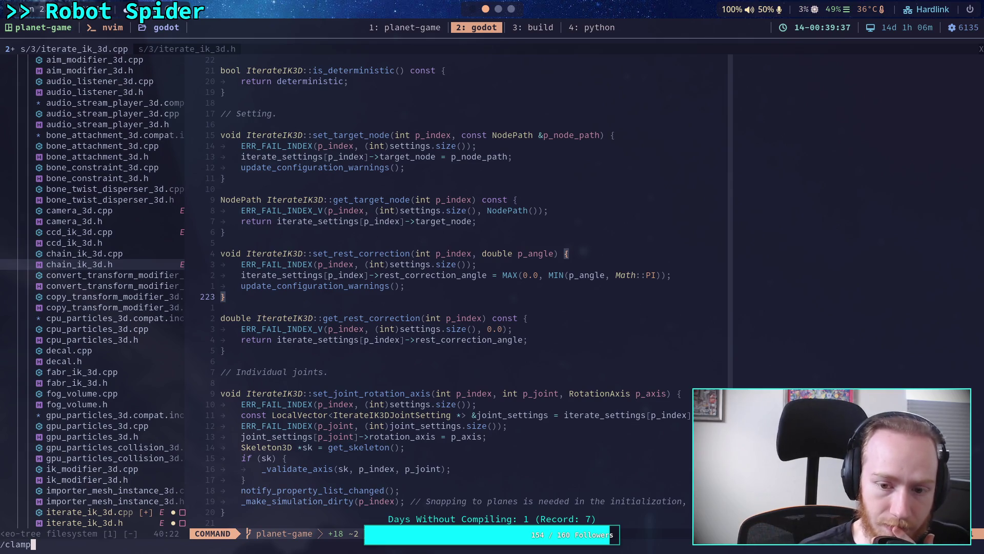
key(BackSpace)
key(BackSpace)
key(BackSpace)
text(max)
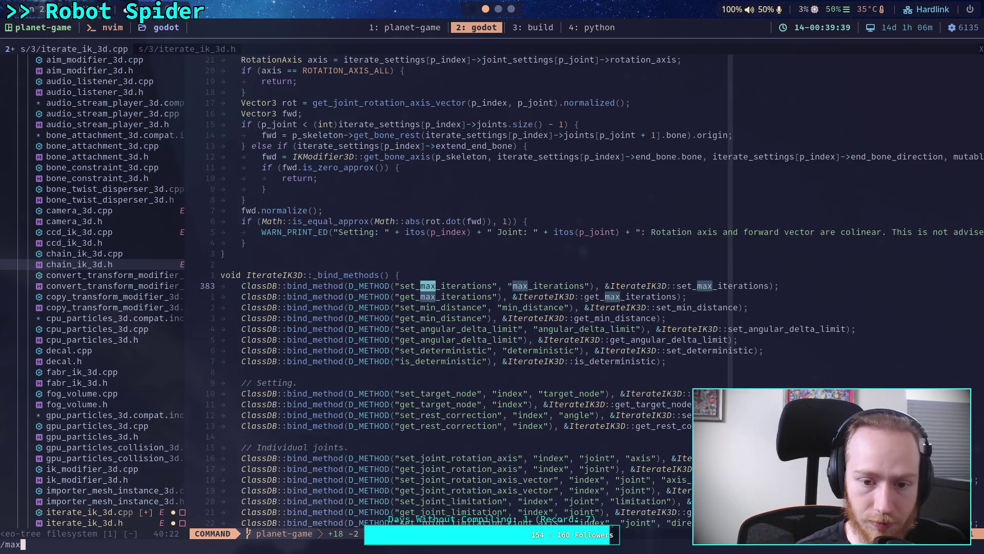
key(BackSpace)
key(BackSpace)
key(BackSpace)
text(CL)
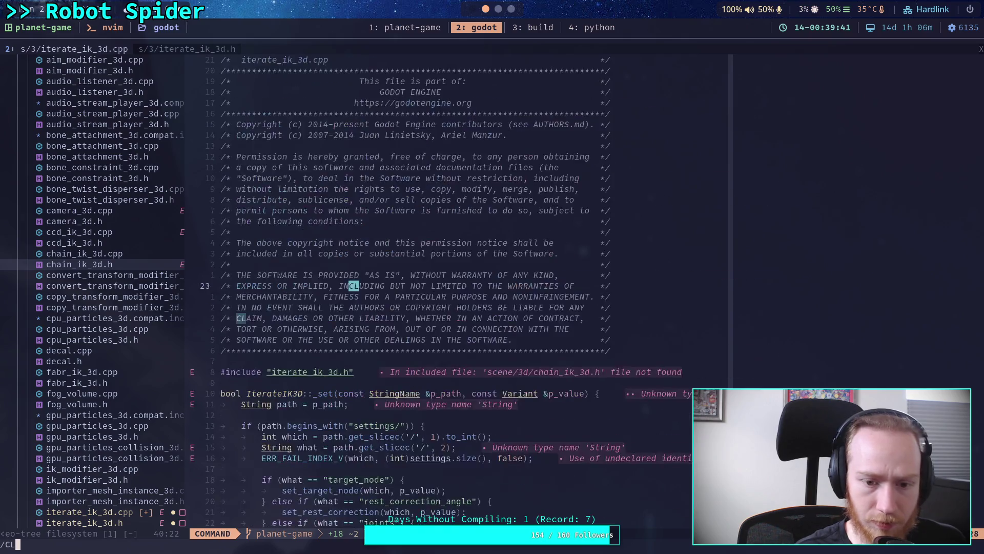
text(AMP)
key(Escape)
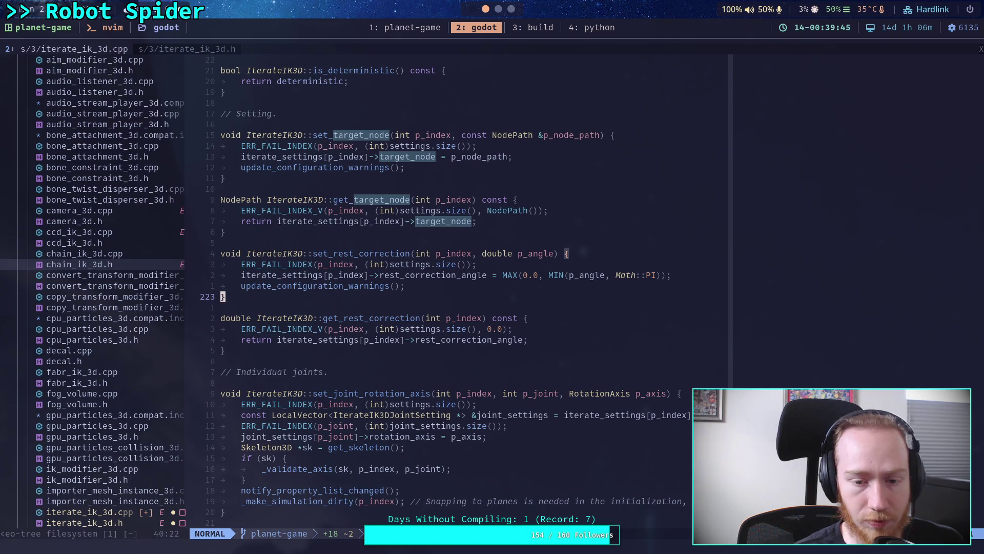
Save iterate_ik_3d.cpp with :w.
key(colon)
text(w)
key(Return)
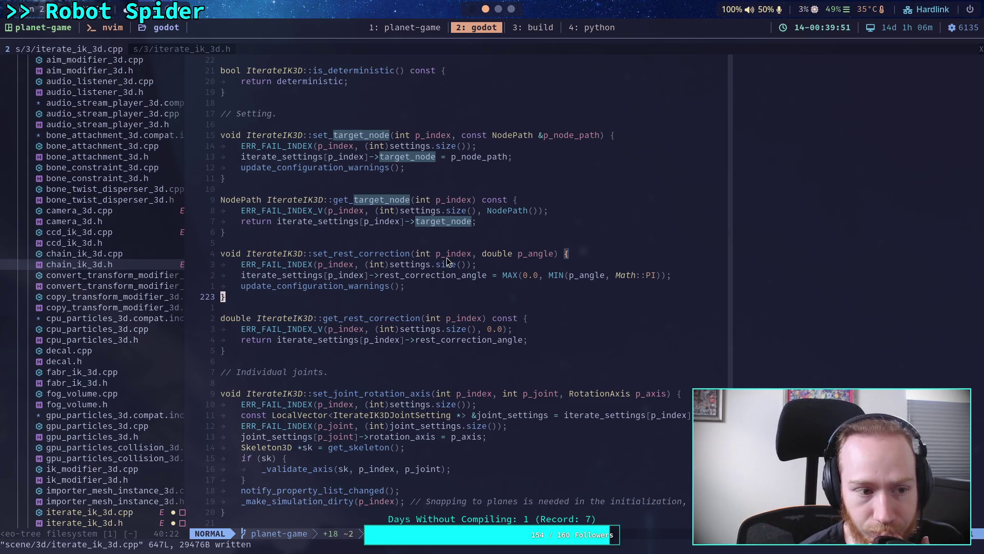
Glance at the header, then scroll iterate_ik_3d.cpp until _process_ik is in view.
scroll(447, 261, up, 3)
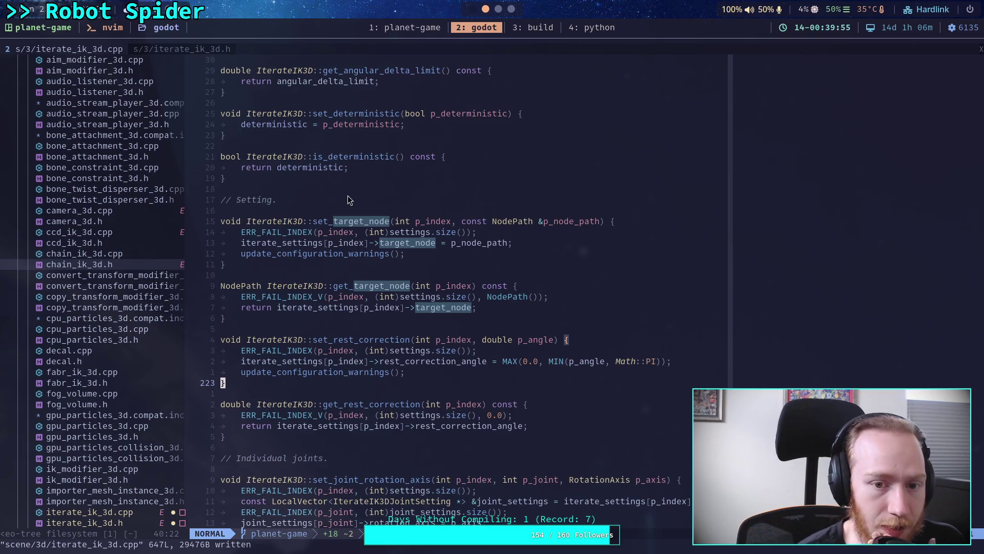
click(212, 50)
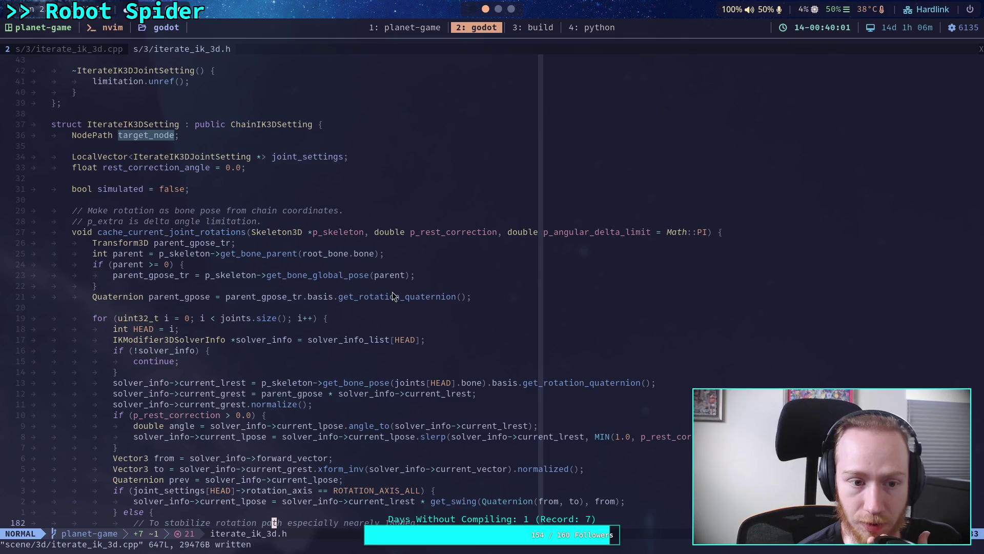
click(75, 50)
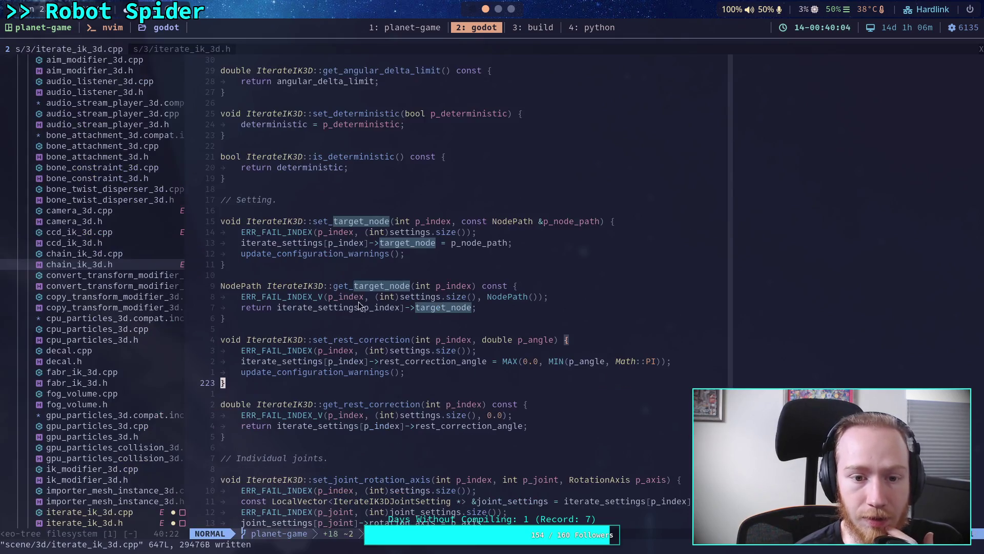
scroll(479, 321, down, 9)
scroll(484, 316, up, 20)
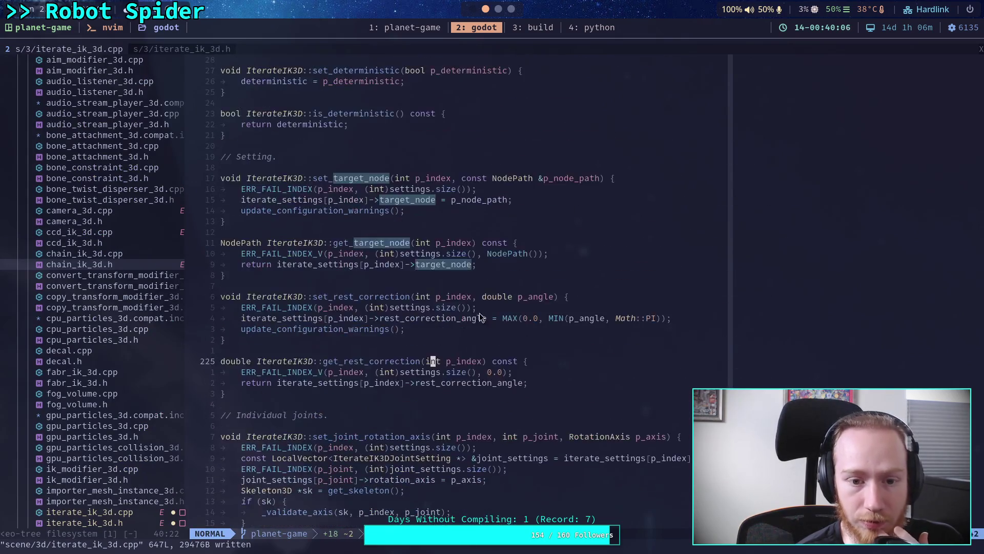
scroll(470, 304, up, 9)
scroll(471, 304, down, 20)
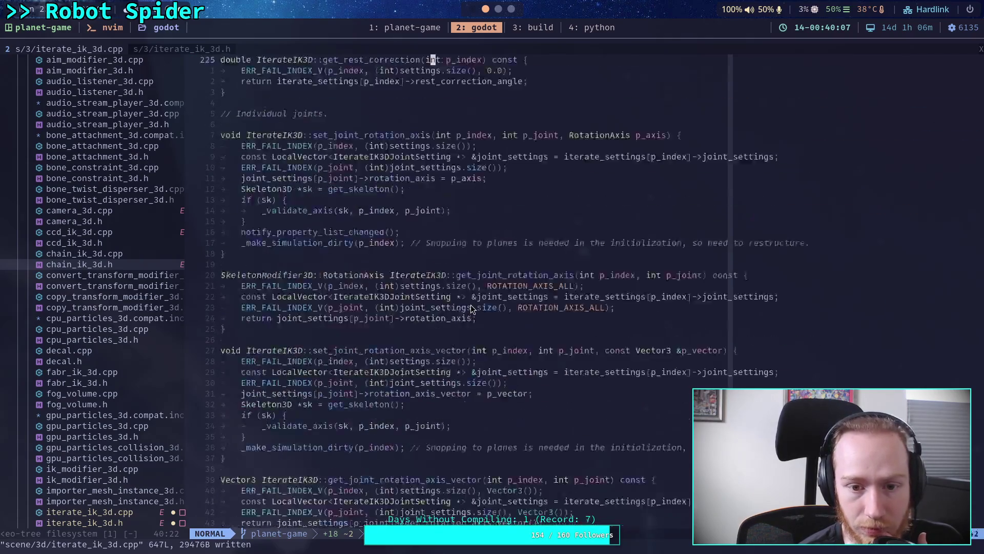
scroll(471, 308, up, 20)
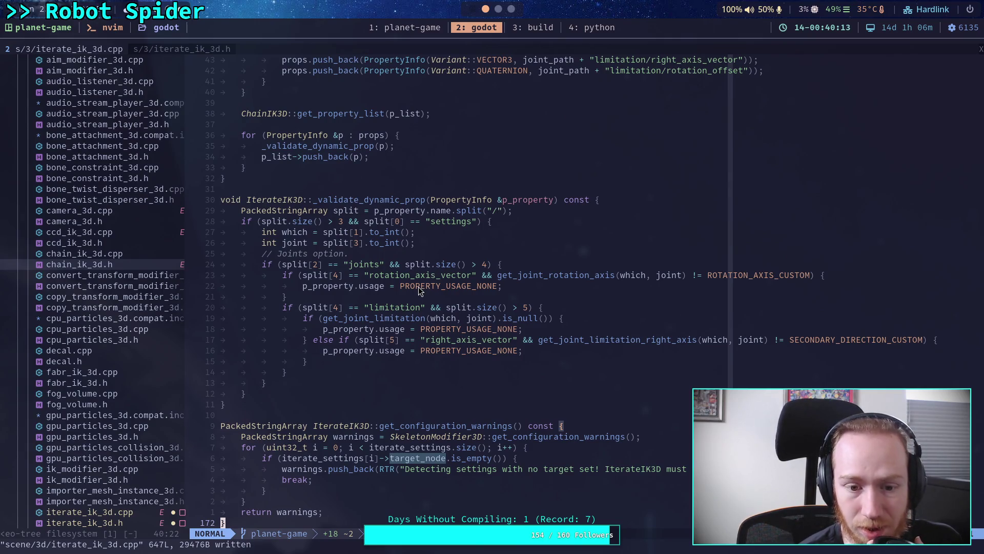
scroll(418, 287, up, 7)
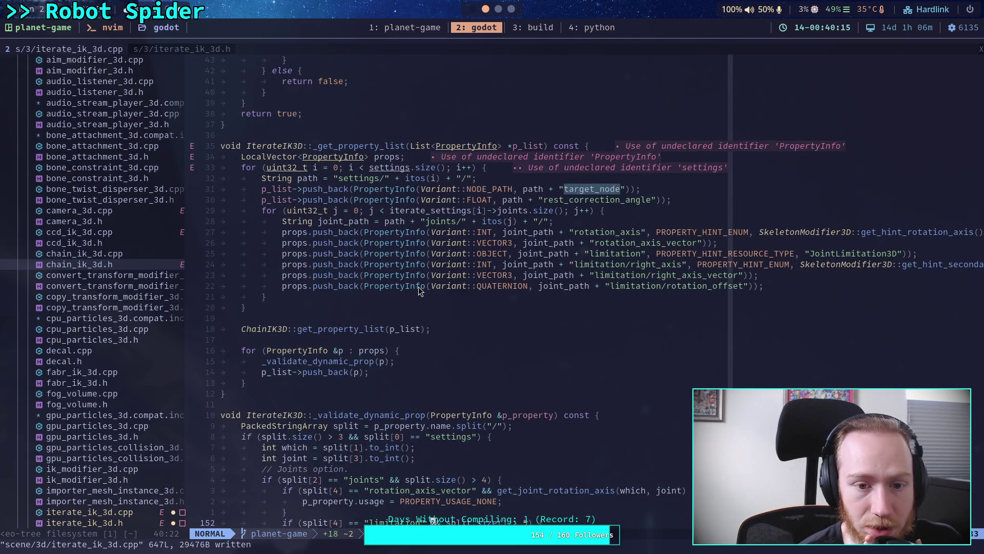
scroll(521, 309, up, 3)
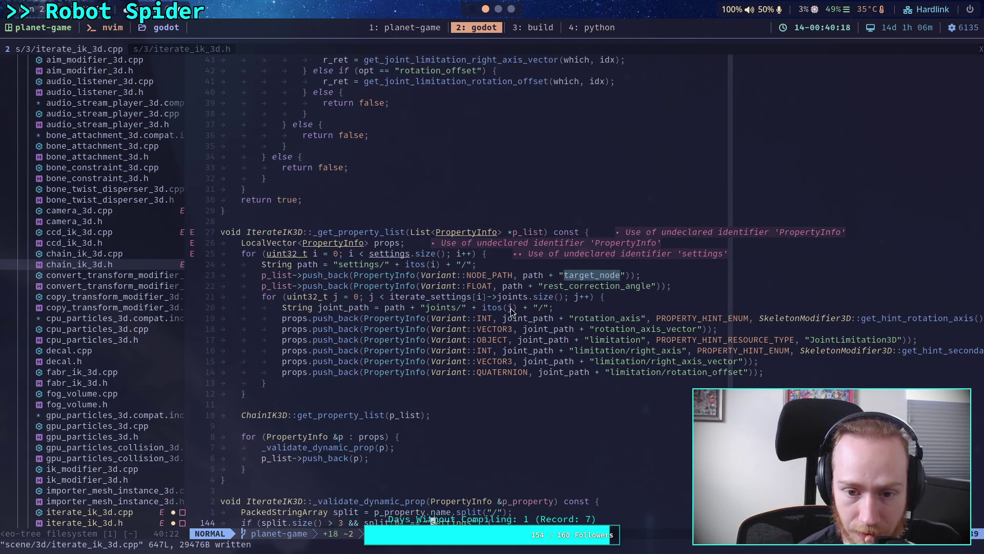
scroll(510, 311, down, 20)
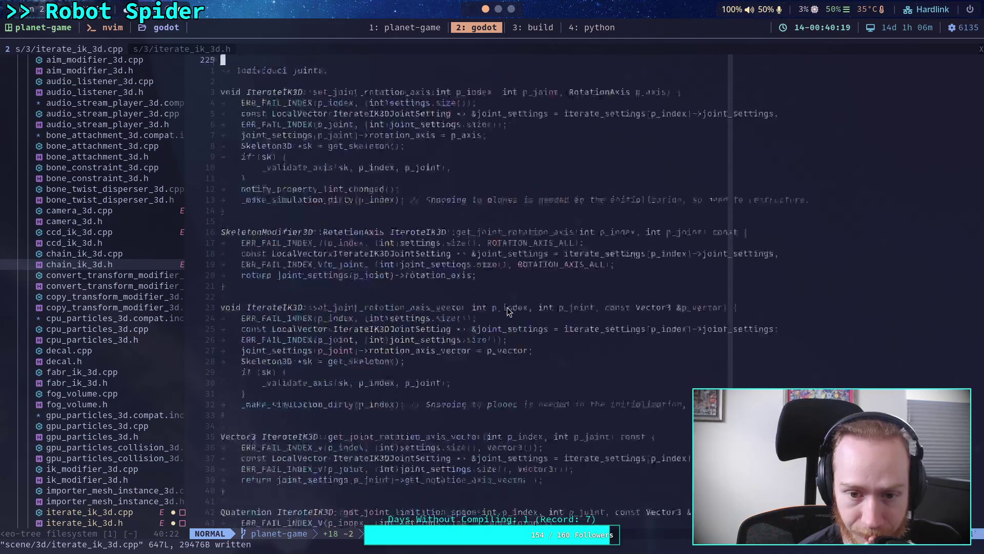
scroll(508, 311, down, 20)
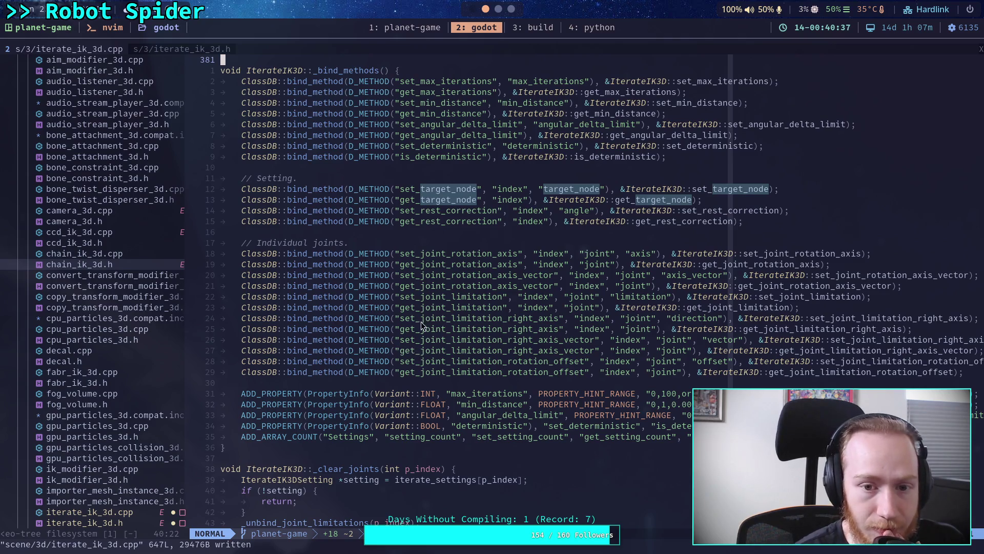
scroll(414, 322, down, 19)
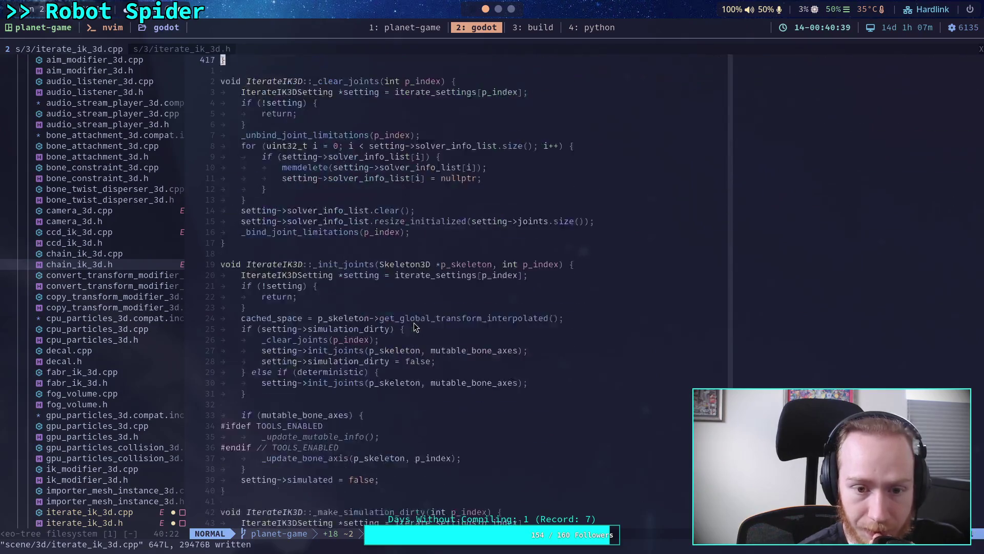
scroll(415, 324, down, 13)
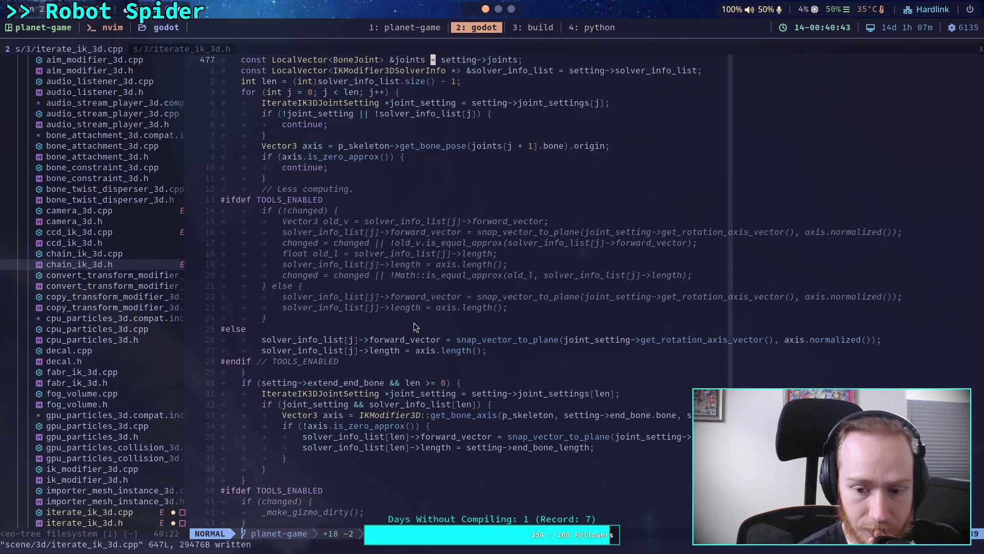
scroll(415, 327, up, 5)
scroll(413, 324, down, 17)
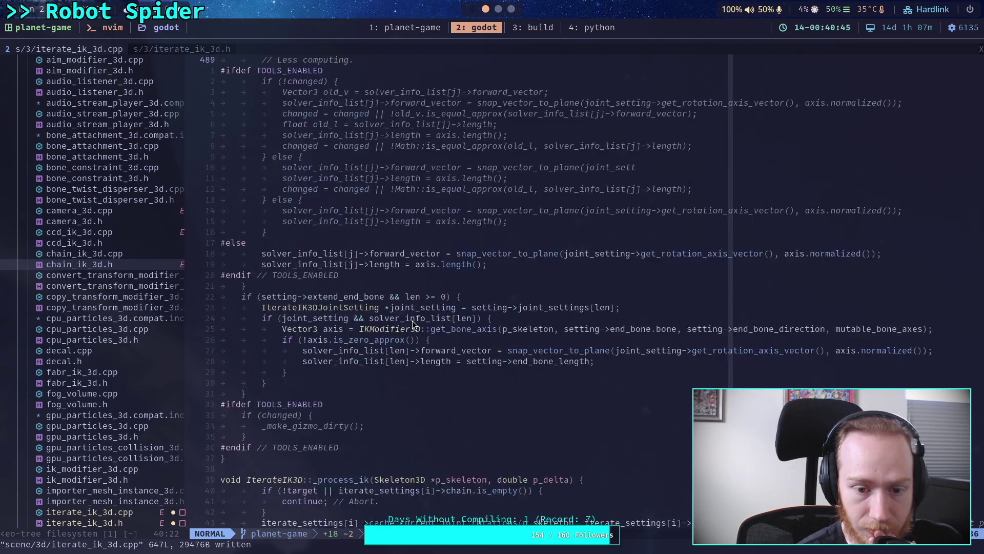
Insert 'deterministic ? 0.0 :' before iterate_settings in the line 532 rest correction argument.
click(441, 296)
click(576, 308)
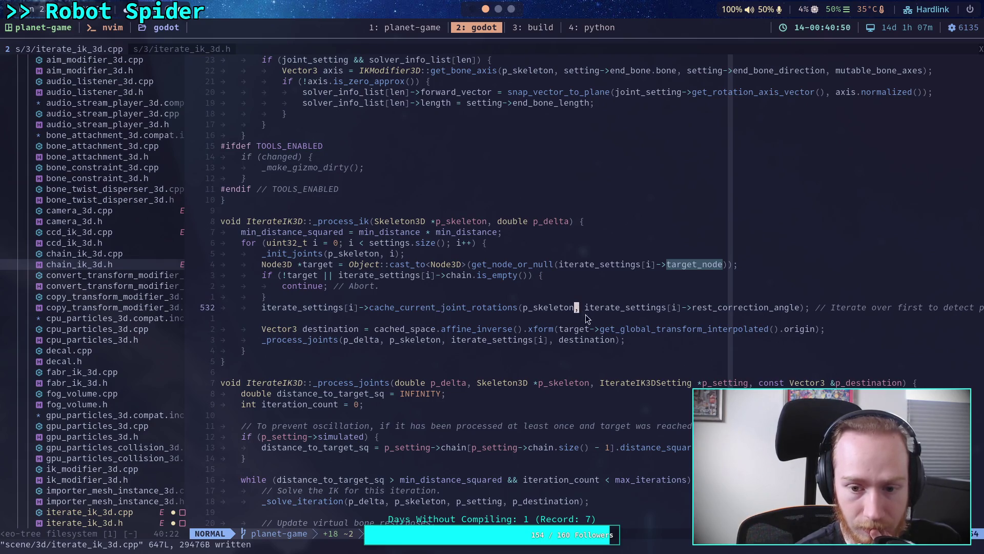
key(a)
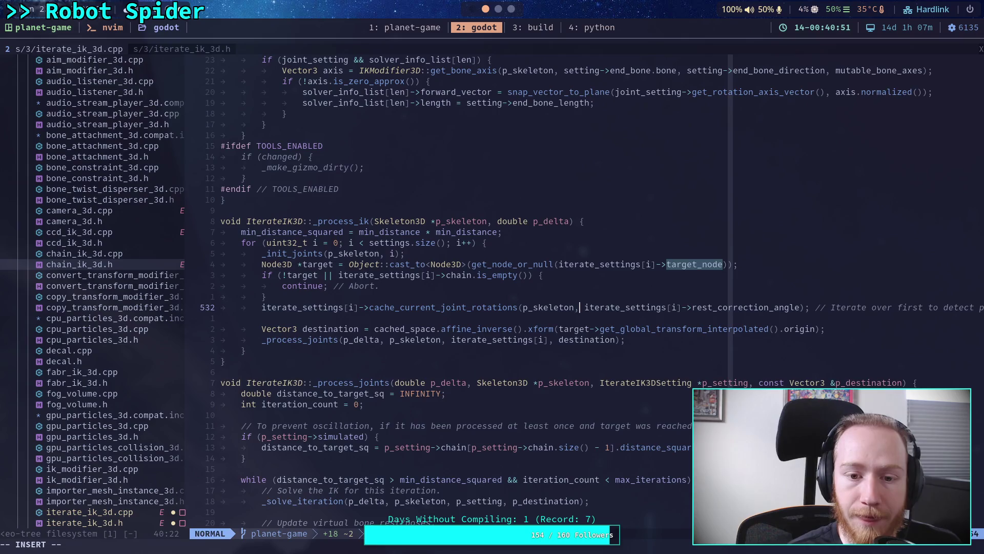
scroll(545, 306, up, 5)
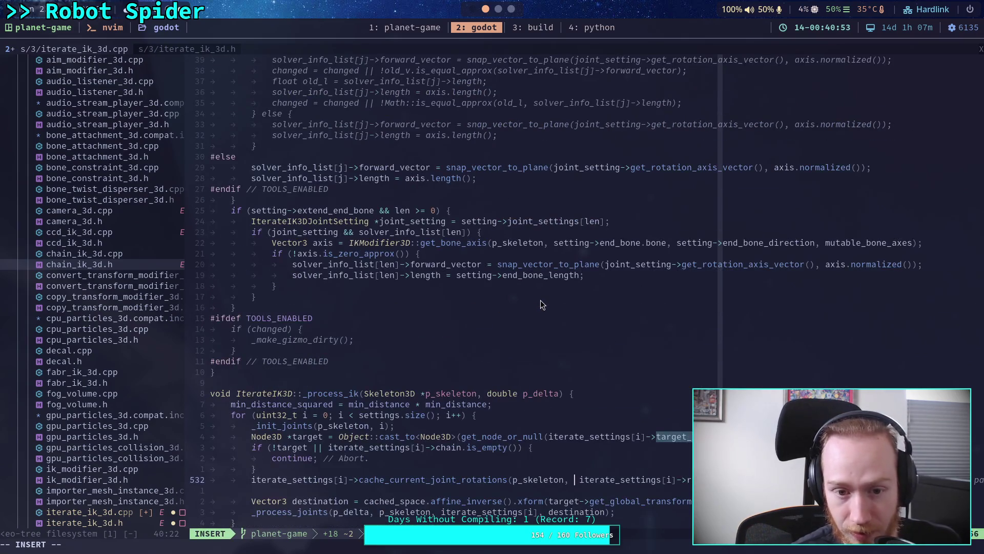
scroll(541, 300, up, 3)
scroll(540, 303, up, 10)
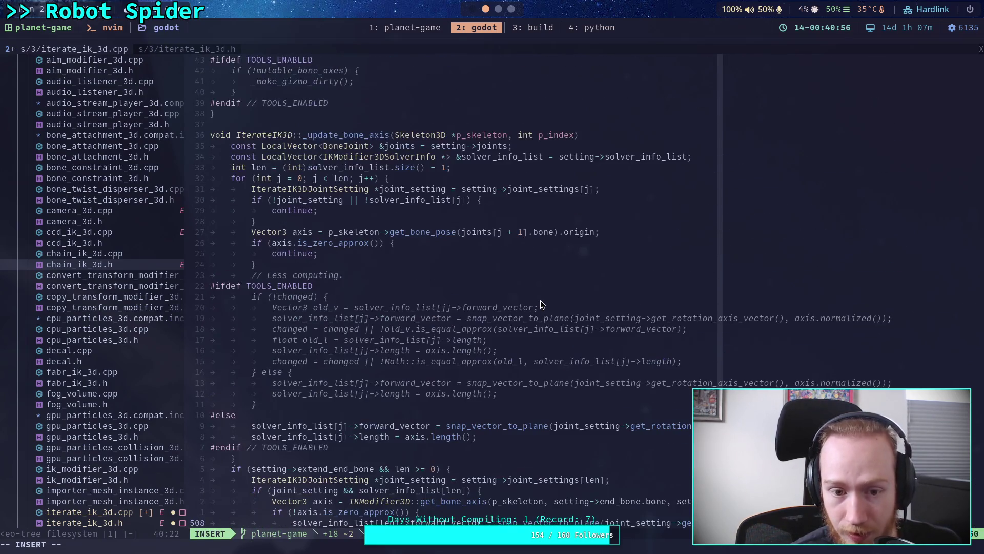
scroll(295, 279, up, 2)
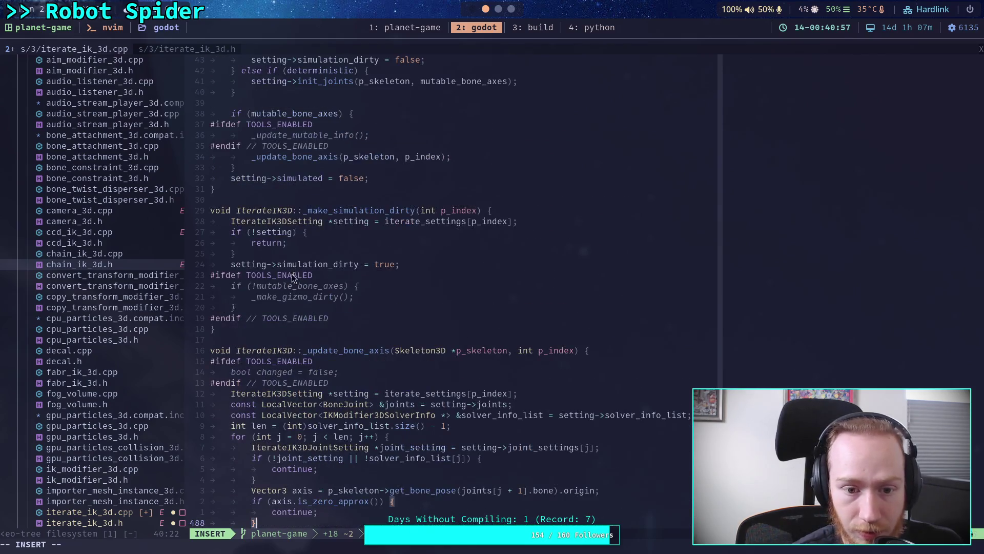
scroll(302, 273, up, 5)
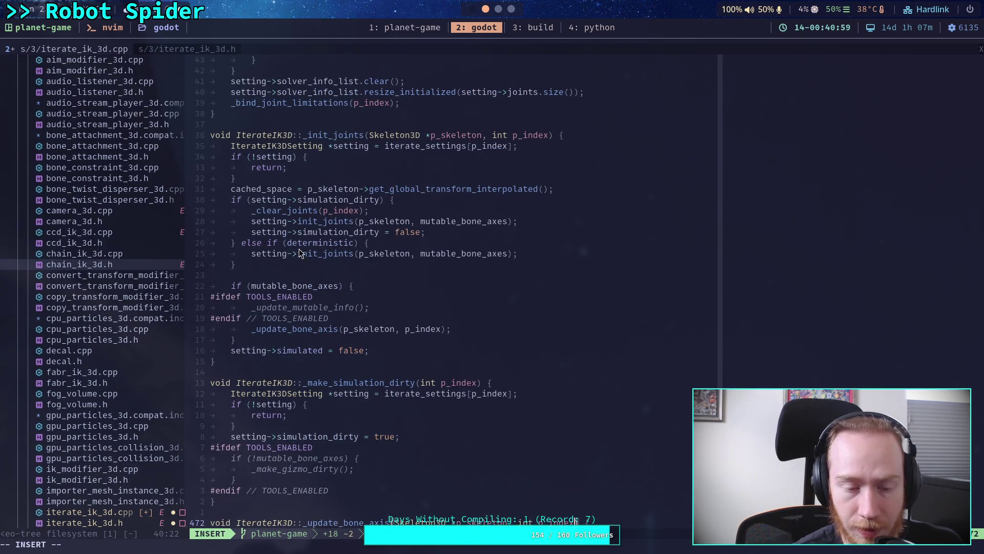
scroll(331, 263, down, 20)
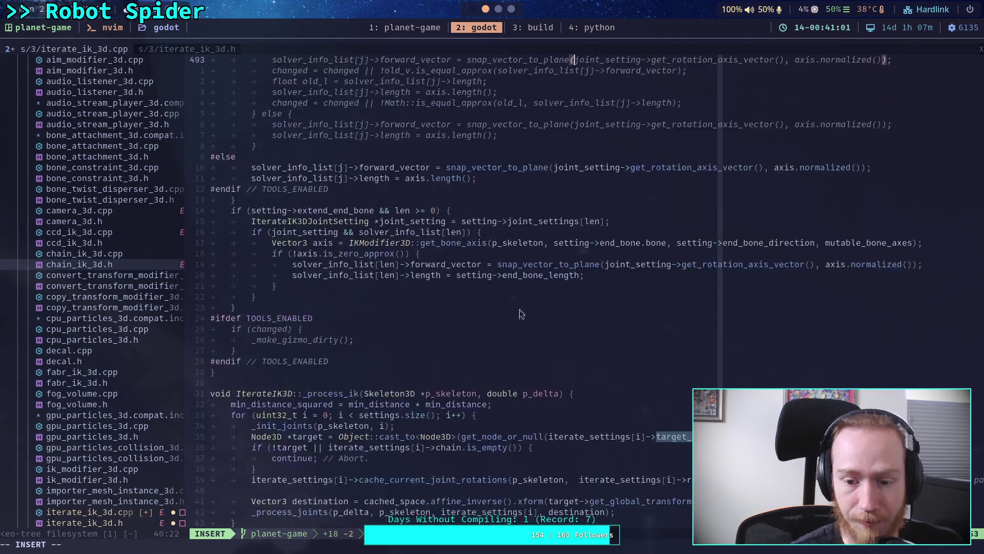
scroll(632, 347, down, 7)
scroll(578, 268, up, 9)
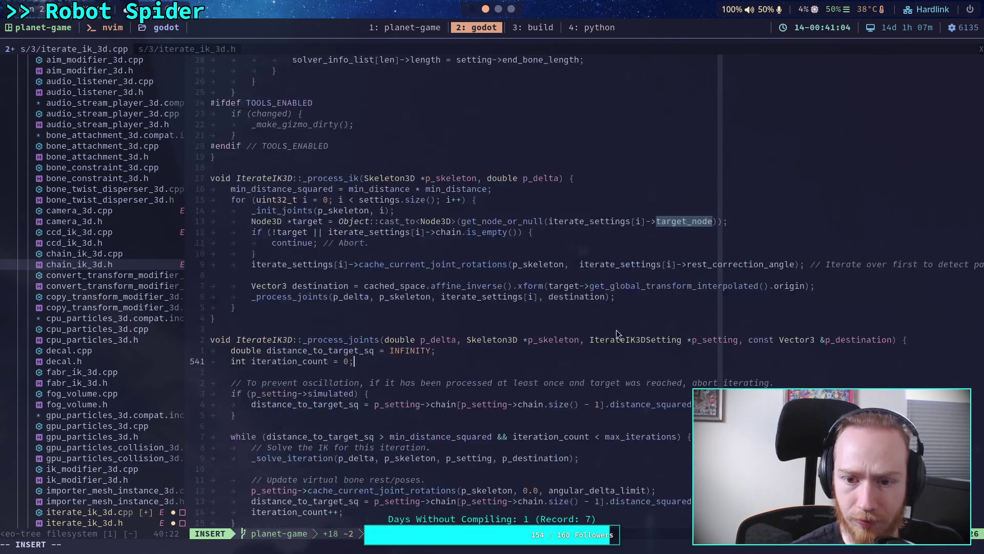
click(579, 266)
text(!)
key(BackSpace)
text(de)
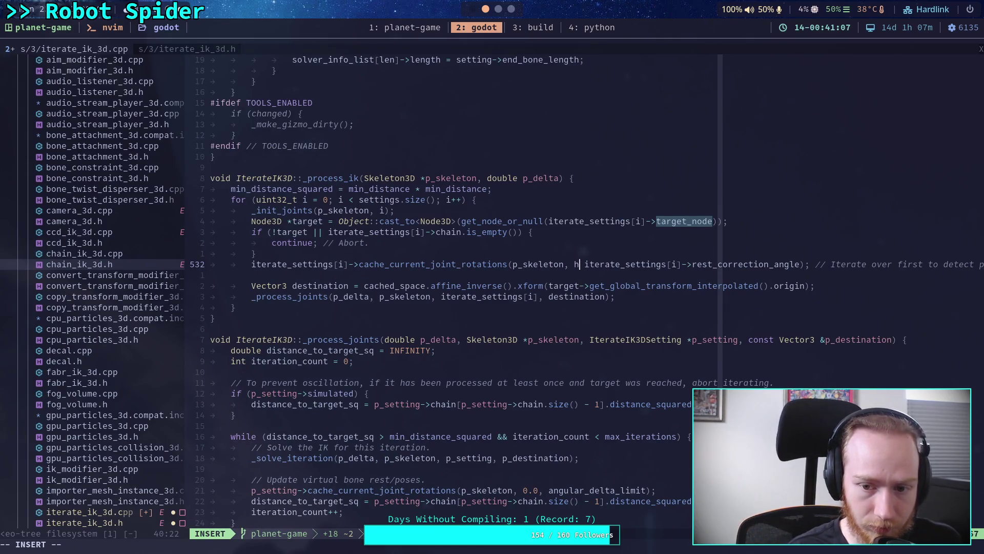
text(terministic)
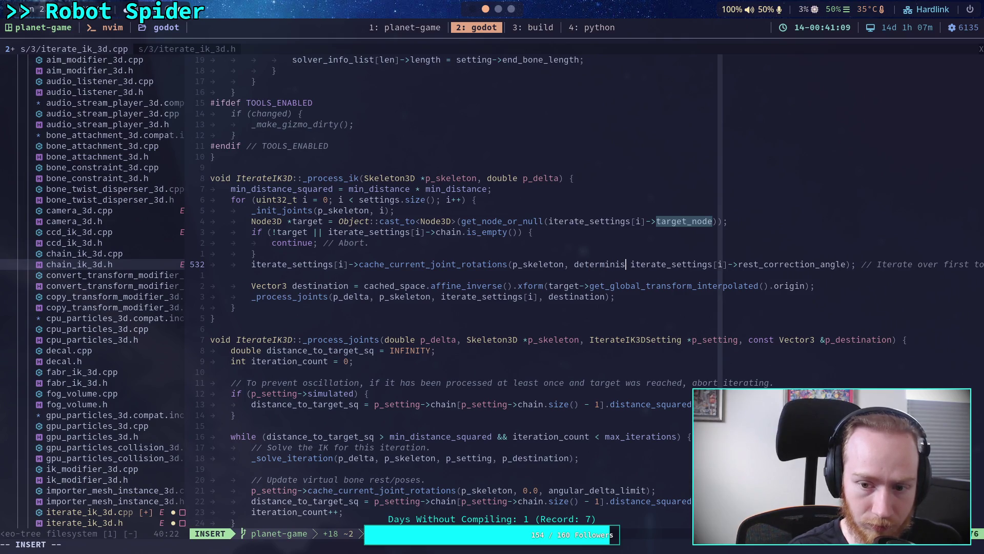
text( ? 0.0 )
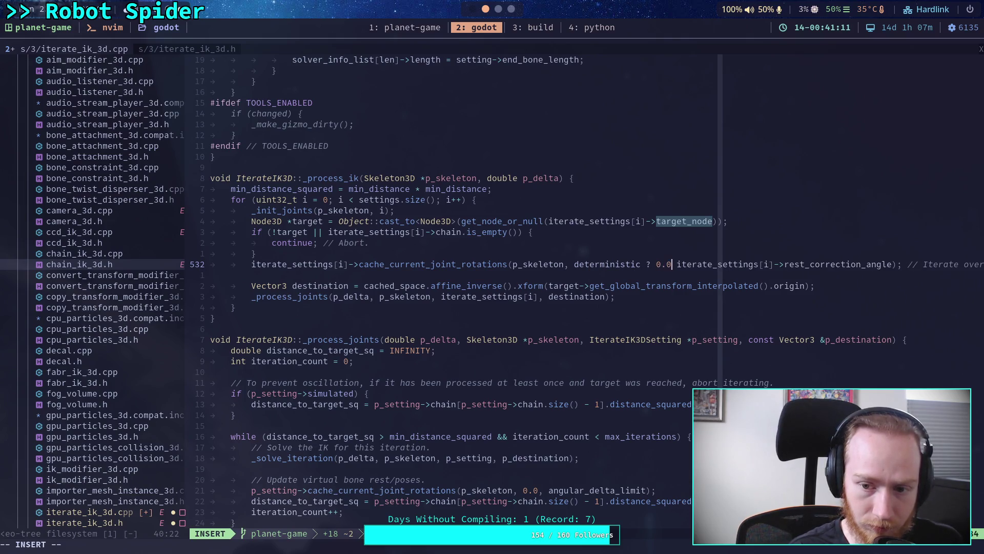
text(:)
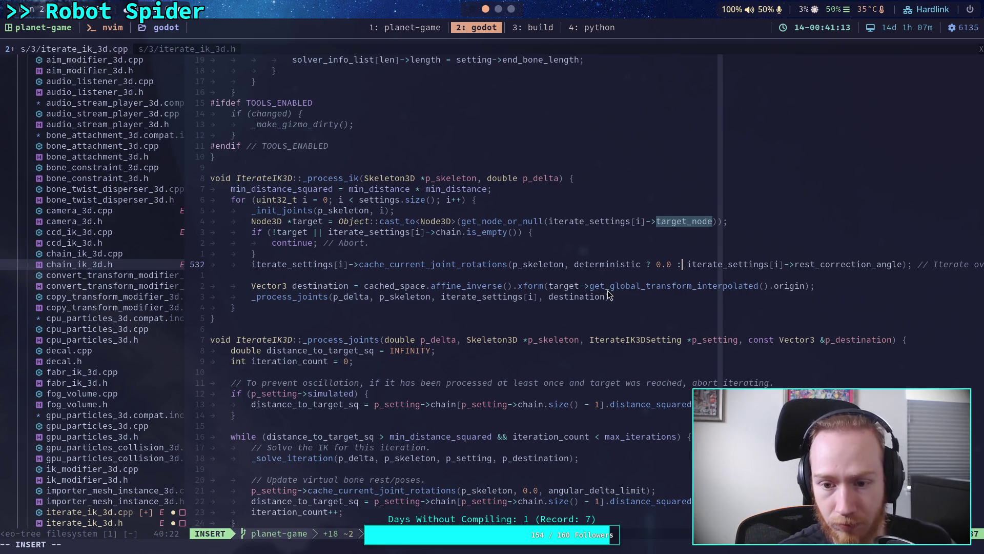
Check the edited line 532 and save iterate_ik_3d.cpp with :w.
key(Escape)
key(l)
key(l)
key(l)
key(l)
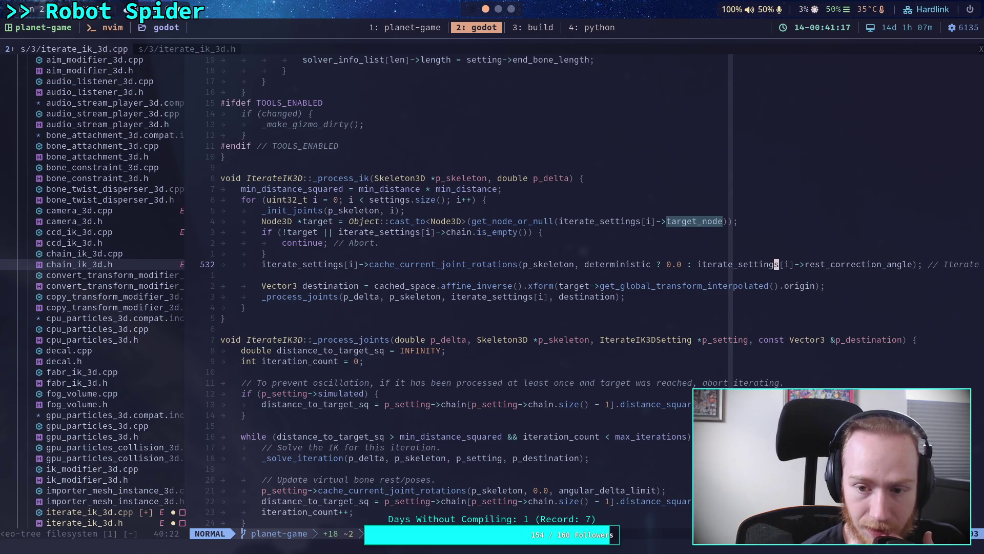
key(l)
key(l)
key(l)
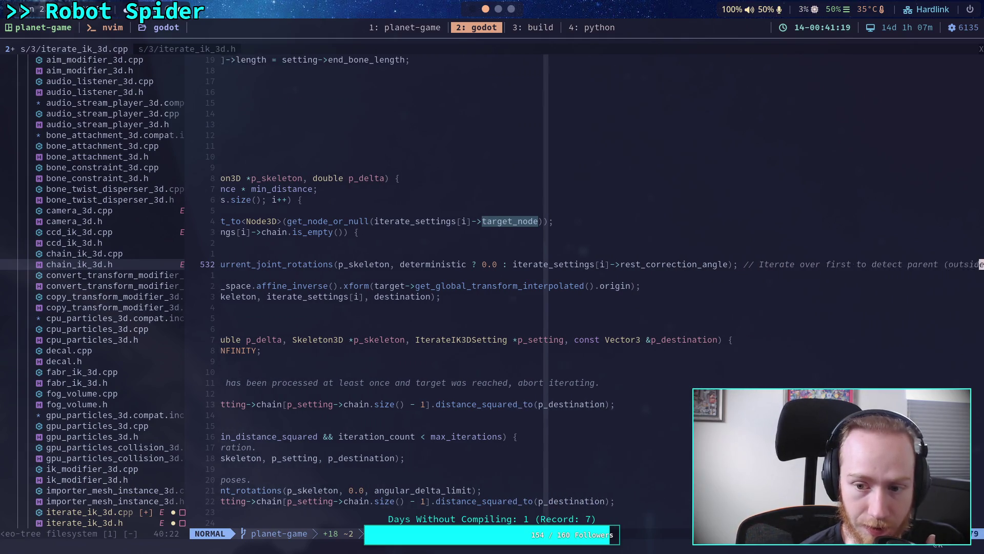
key(h)
key(h)
key(h)
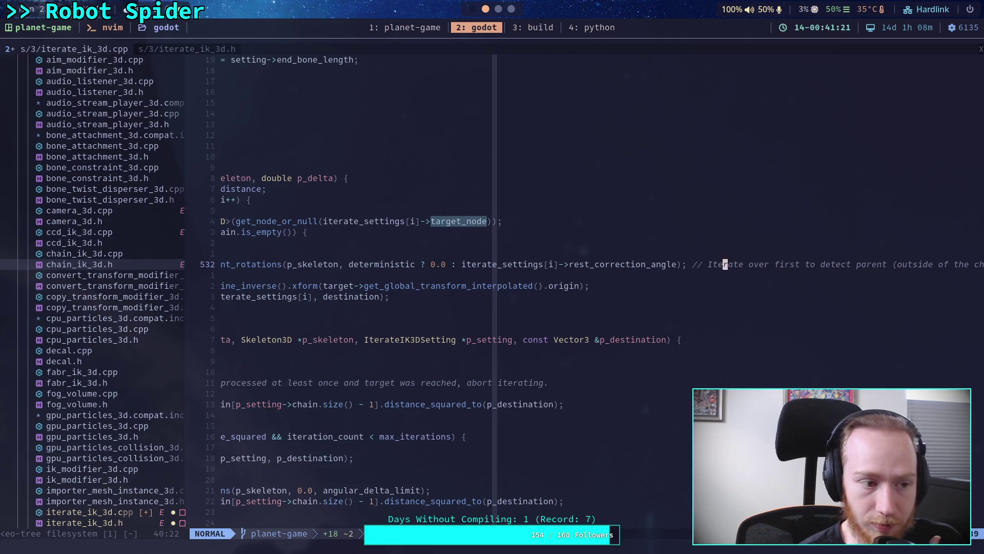
text(0:w)
key(Return)
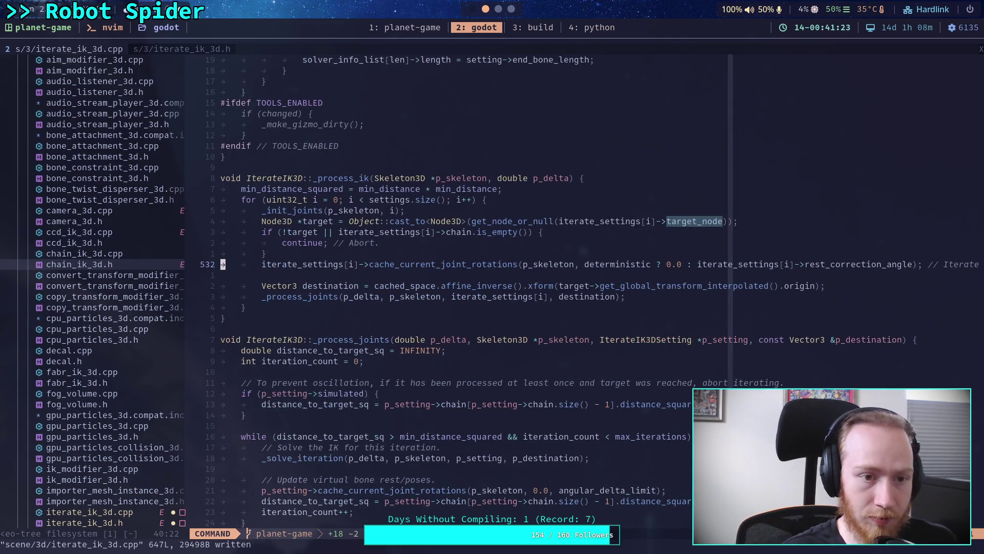
In the git diff, review the new rest correction bindings and the changed cache_current_joint_rotations call.
click(533, 27)
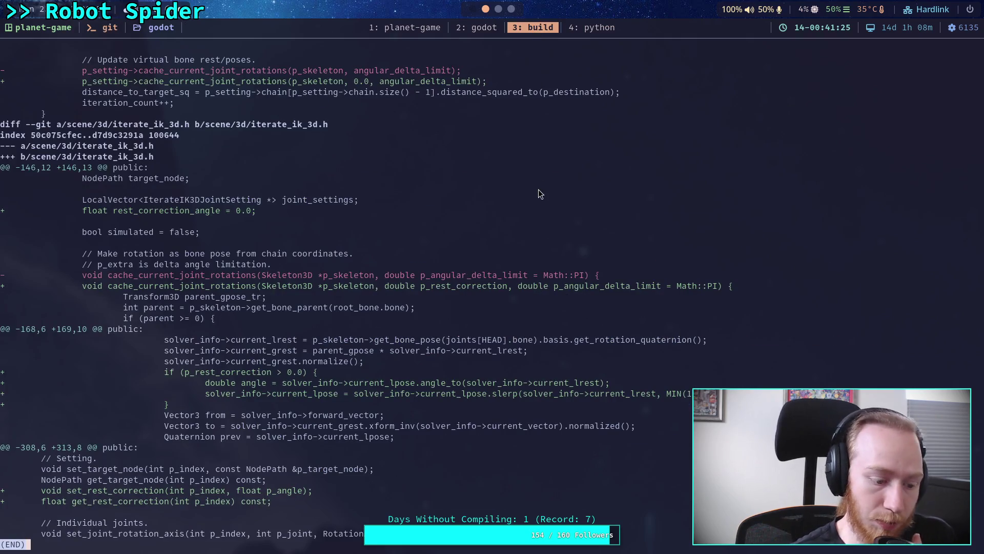
key(q)
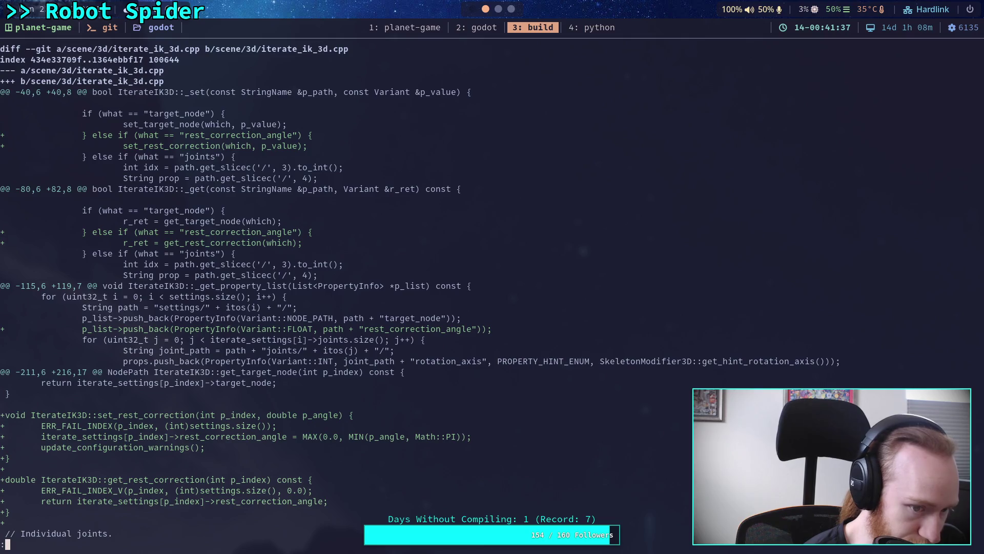
key(j)
key(j)
key(j)
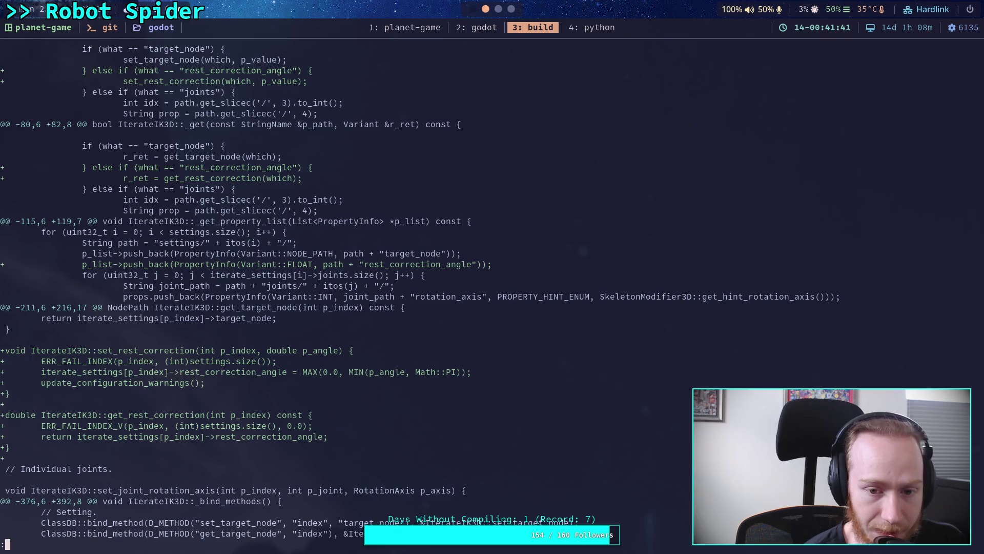
key(j)
key(j)
key(j)
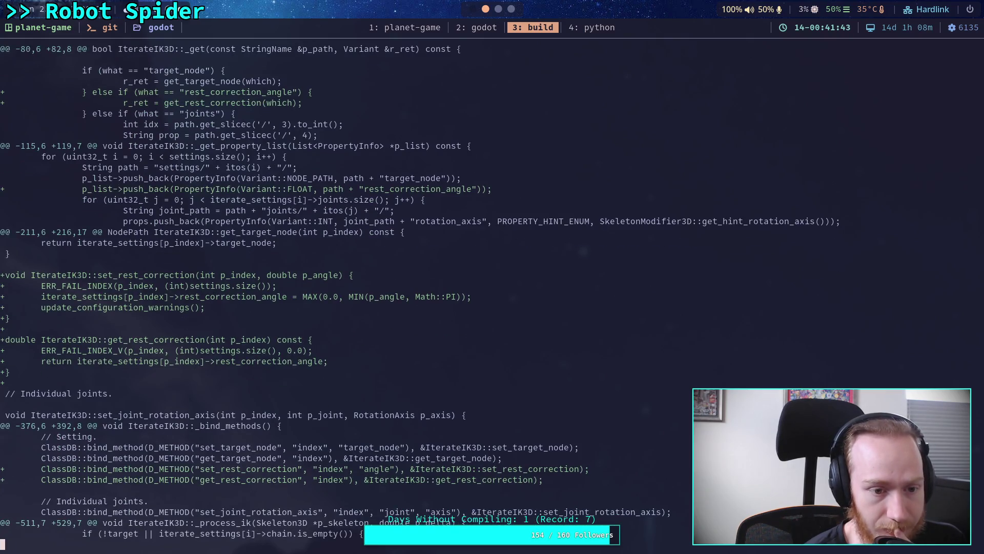
key(j)
key(j)
key(j)
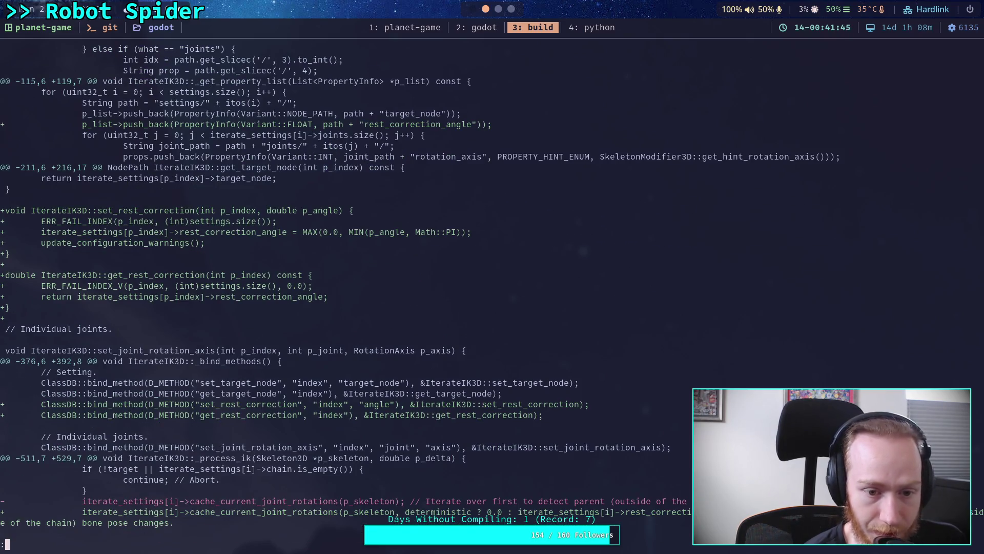
key(j)
key(j)
key(j)
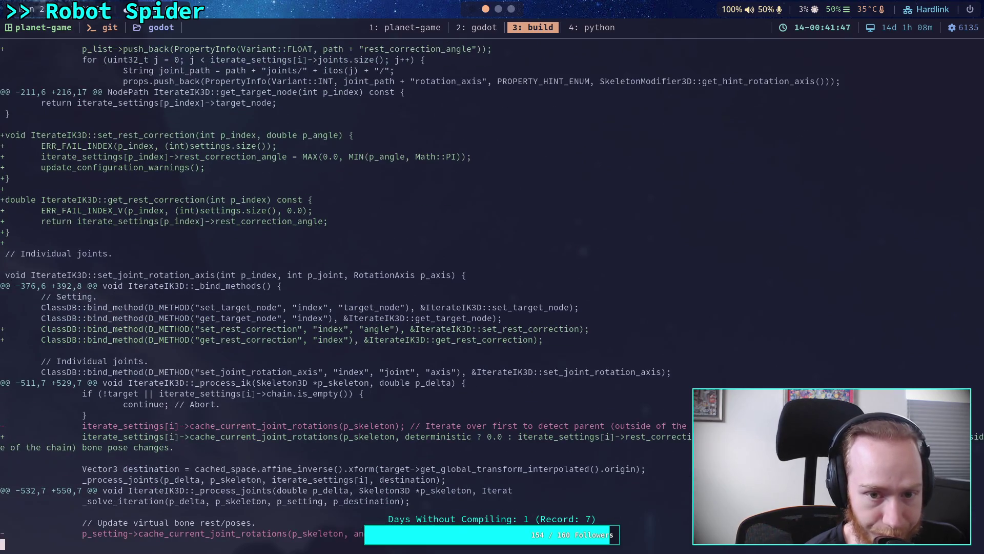
key(j)
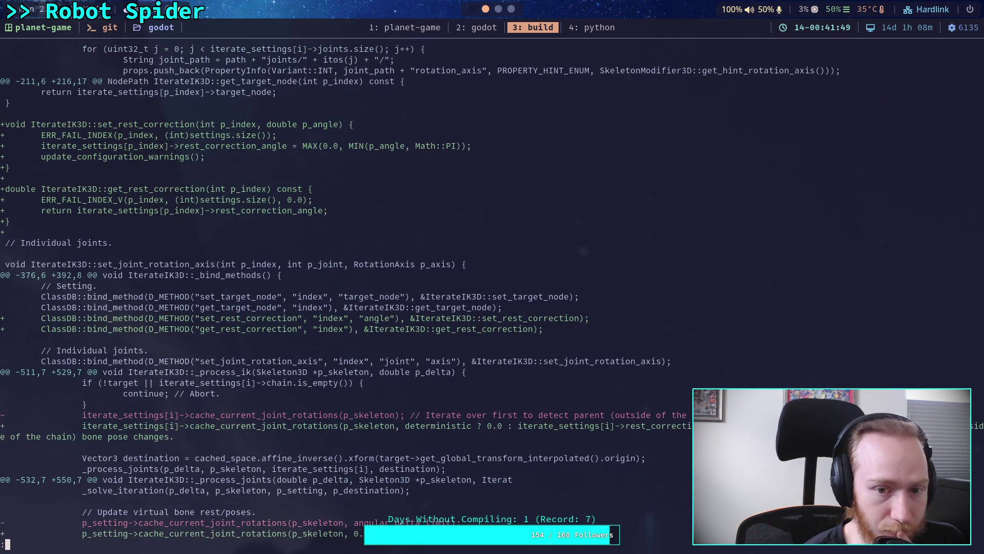
Review the iterate_ik_3d.h diff with the new rest_correction_angle member, then return to the editor.
key(j)
key(j)
key(j)
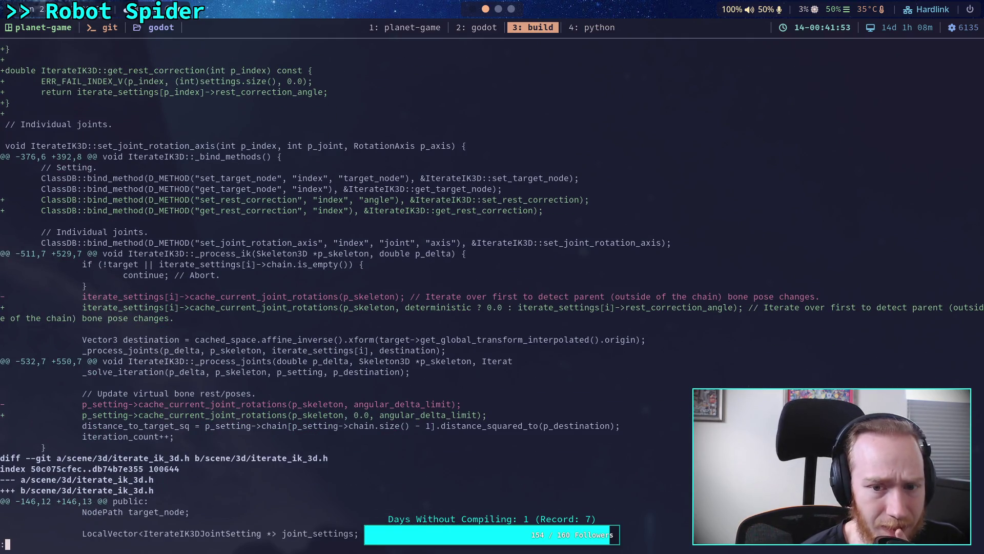
key(j)
key(j)
key(j)
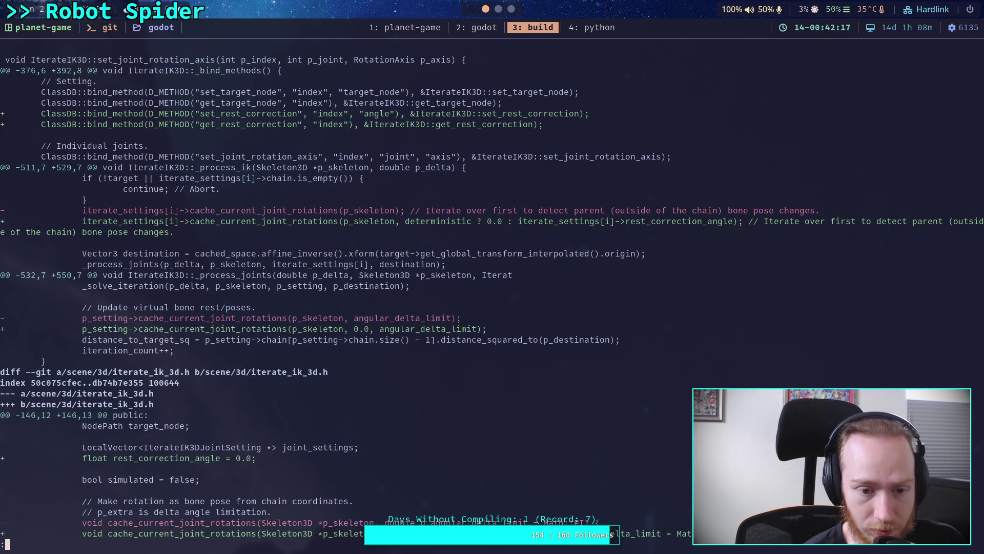
scroll(492, 297, down, 5)
scroll(492, 291, down, 3)
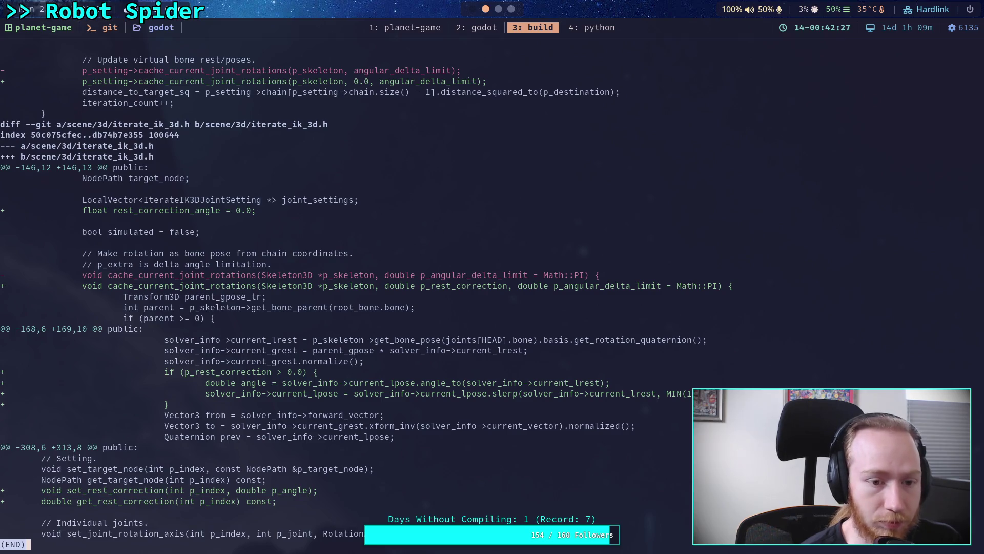
scroll(423, 281, up, 4)
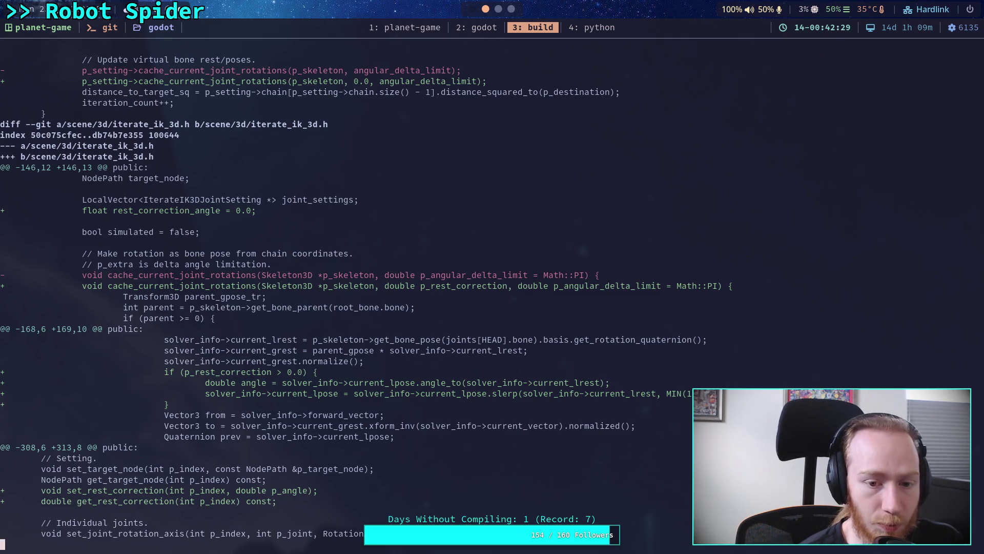
scroll(492, 291, up, 7)
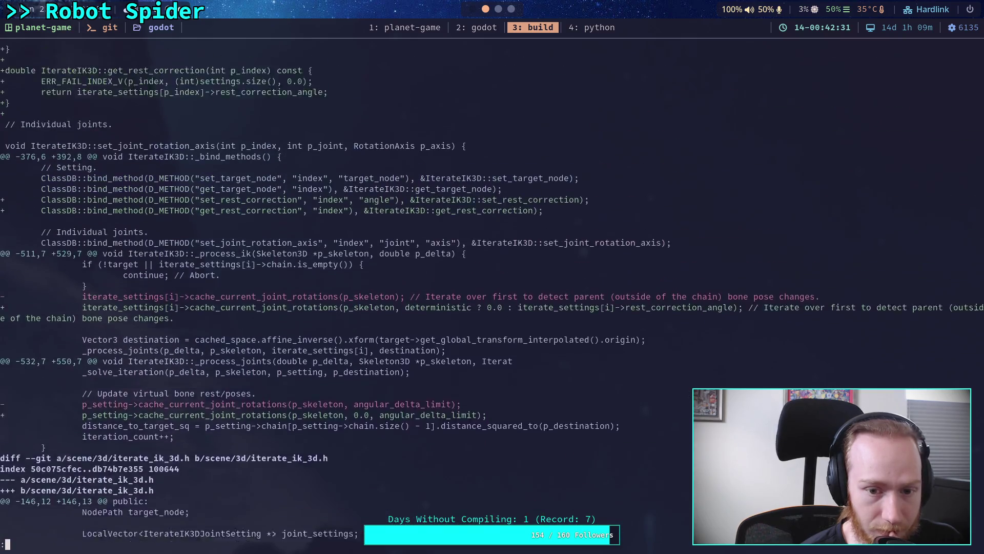
click(475, 34)
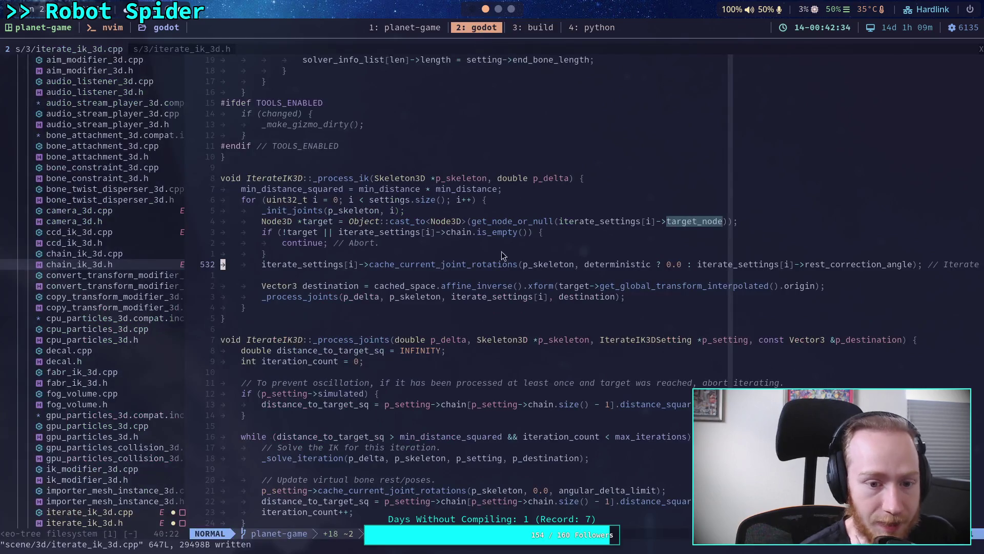
In _get_property_list, compare rest_correction_angle with how rotation_axis passes its property hint.
scroll(534, 389, up, 10)
scroll(521, 372, up, 20)
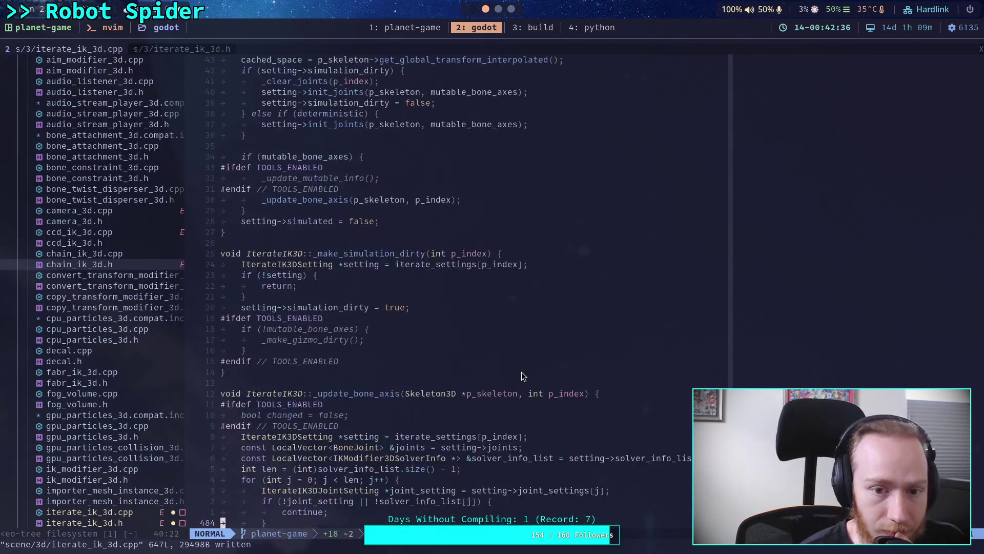
scroll(521, 374, up, 20)
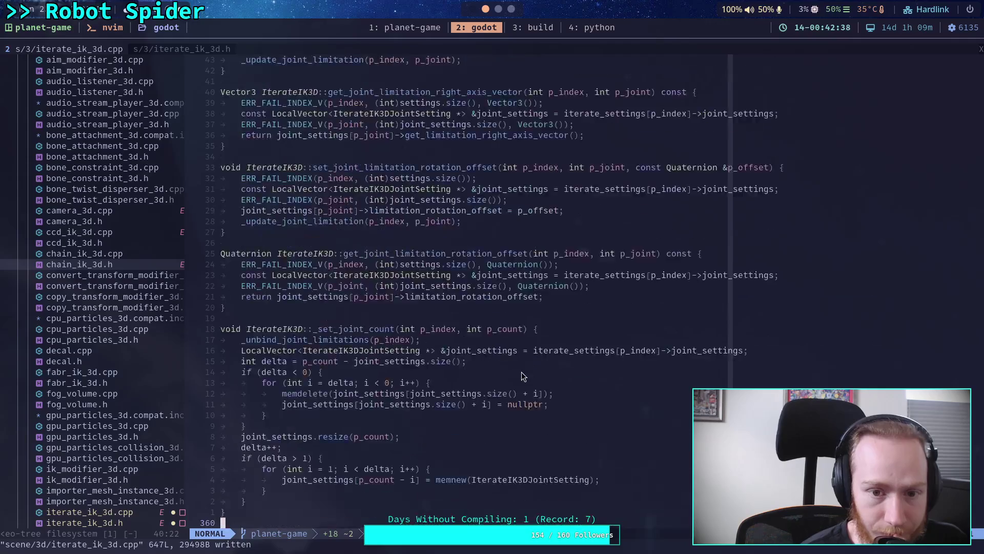
scroll(519, 370, up, 20)
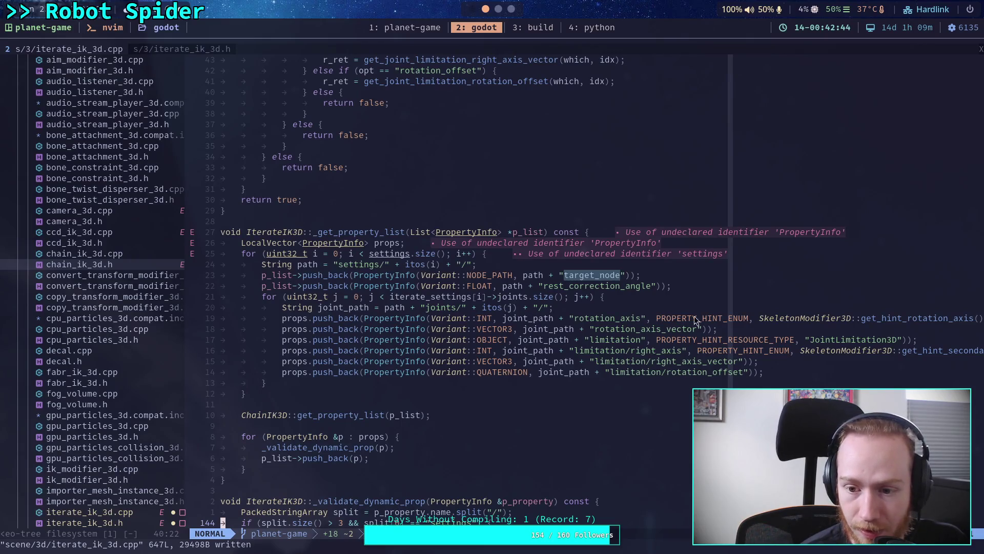
click(653, 286)
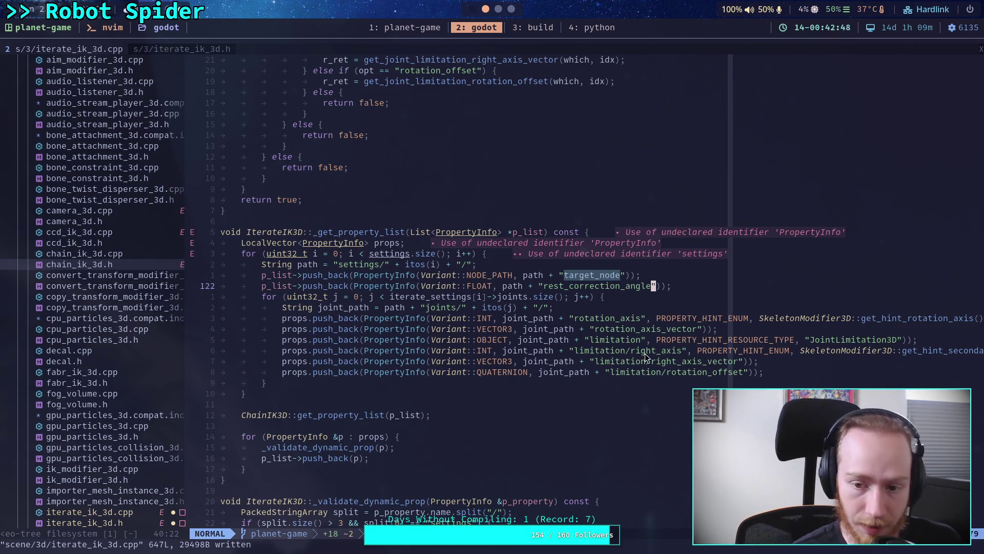
click(976, 318)
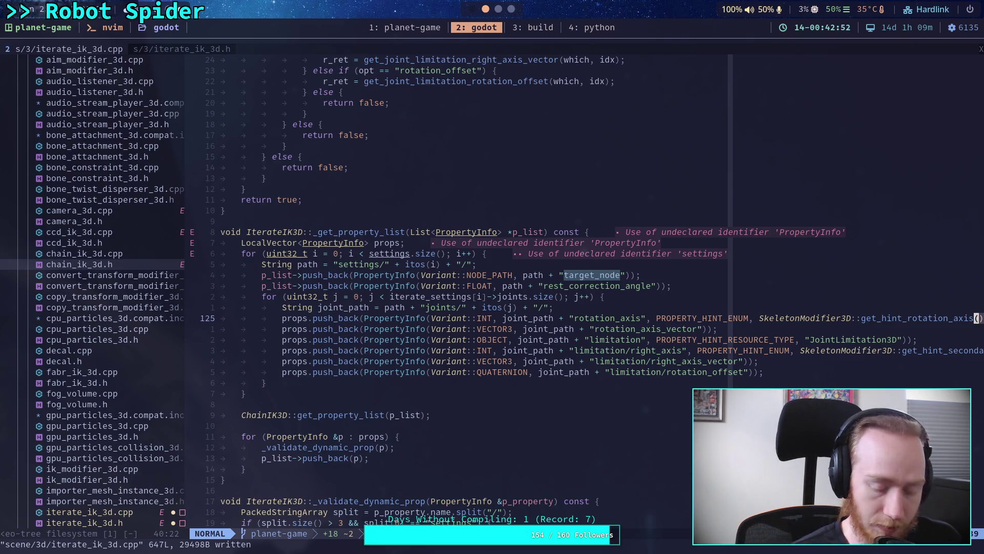
key(dollar)
key(j)
key(j)
key(j)
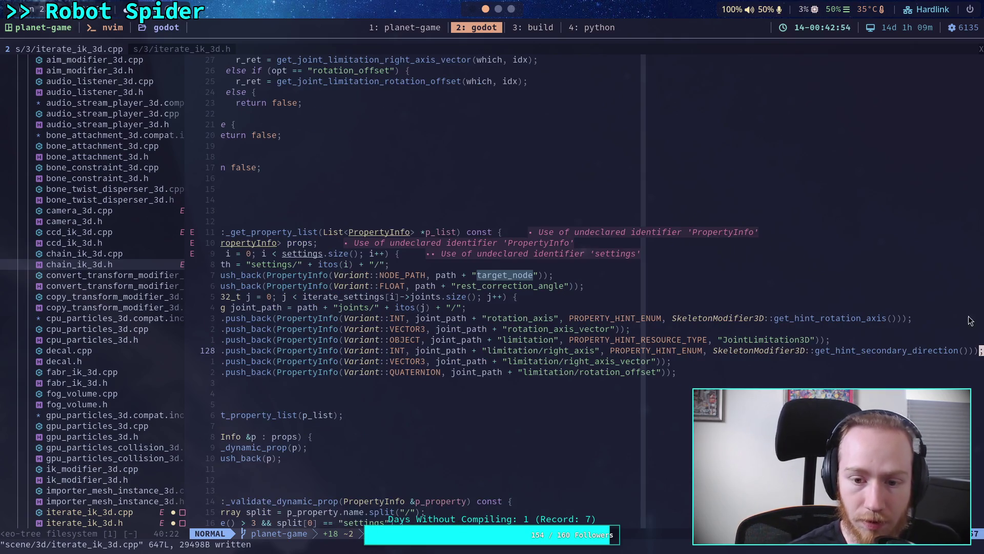
Begin inserting after rest_correction_angle on line 122, then bring up the iterate_ik_3d.h header.
click(565, 284)
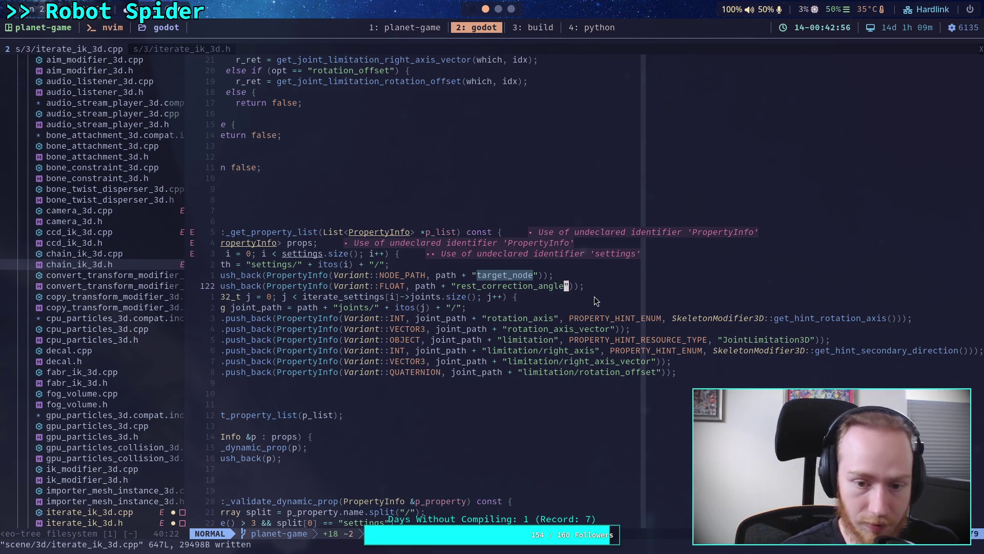
key(a)
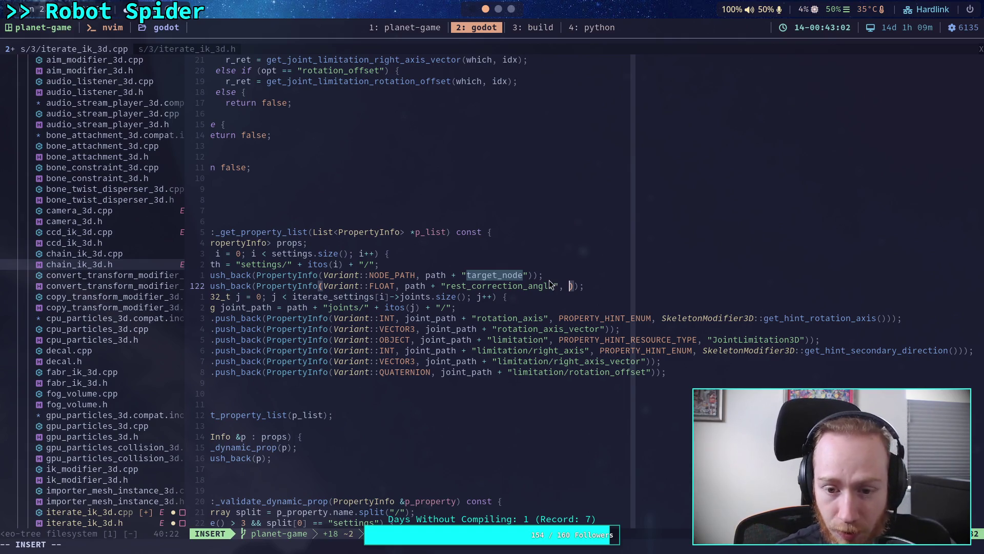
click(173, 46)
scroll(534, 271, down, 10)
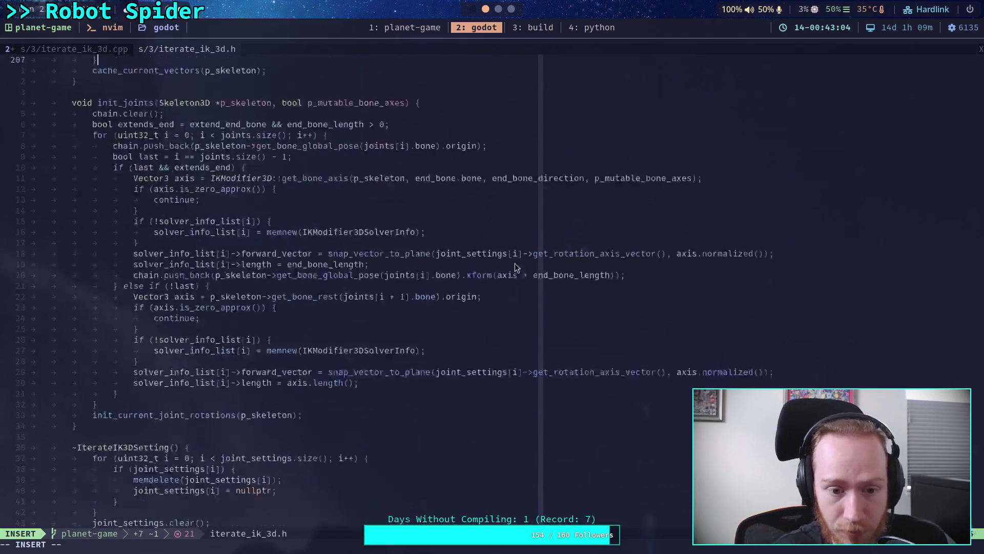
Yank the angular_delta_limit PROPERTY_HINT_RANGE argument from _bind_methods in iterate_ik_3d.cpp.
click(59, 48)
scroll(511, 346, down, 15)
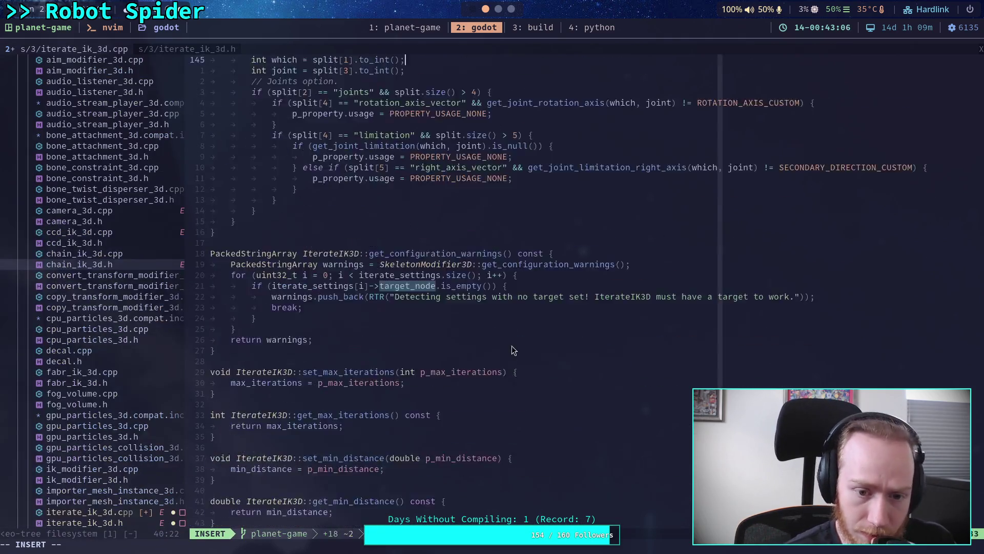
scroll(510, 325, down, 20)
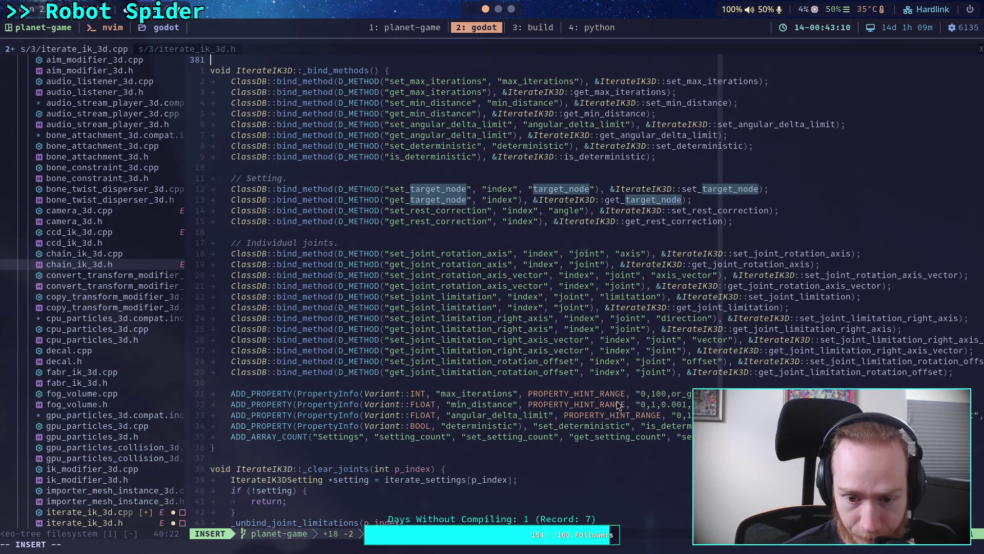
click(529, 394)
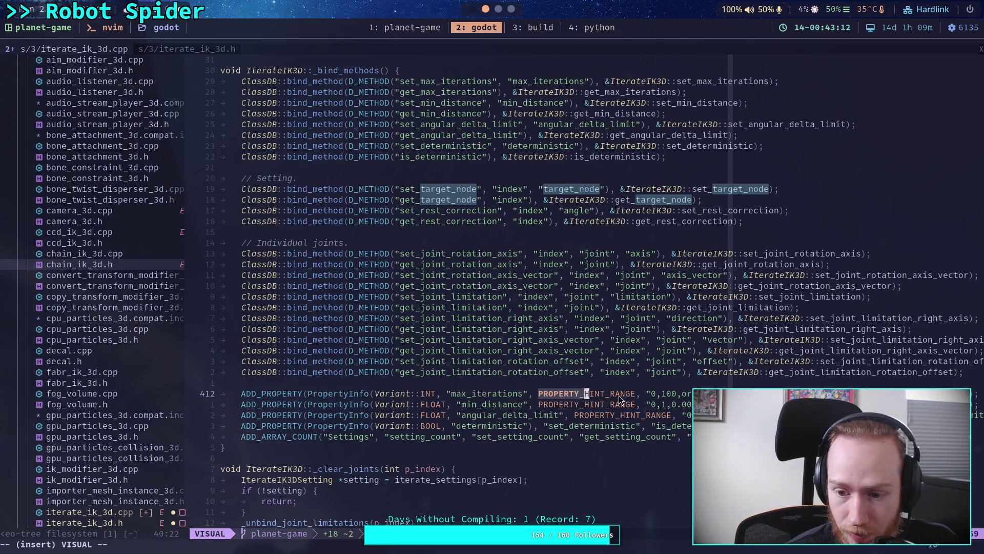
click(617, 395)
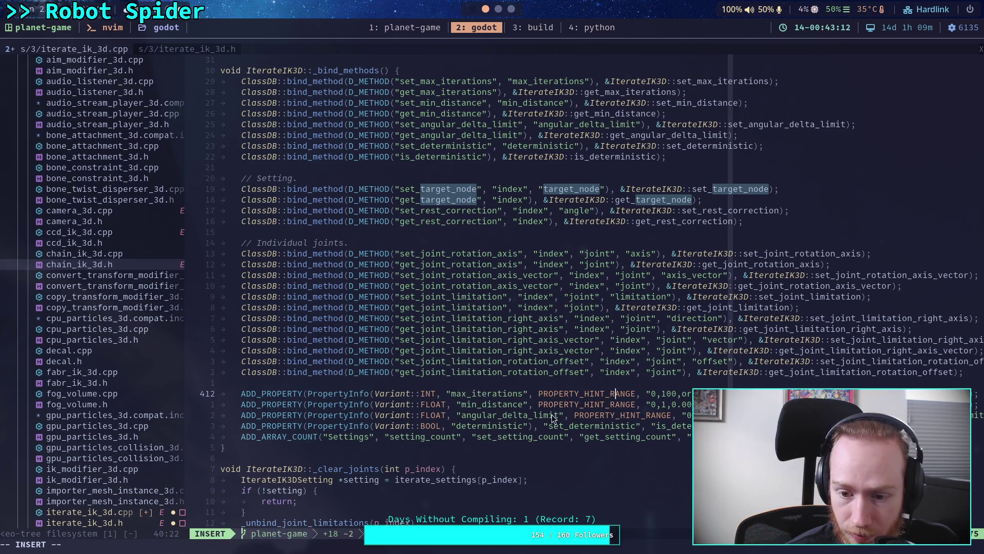
click(601, 414)
key(Escape)
drag(576, 415, 690, 415)
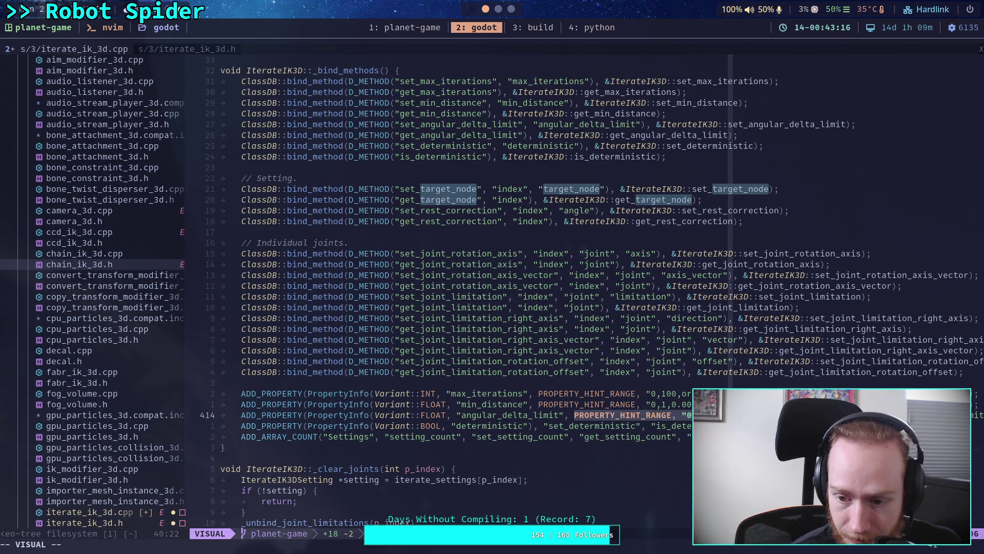
drag(841, 414, 847, 415)
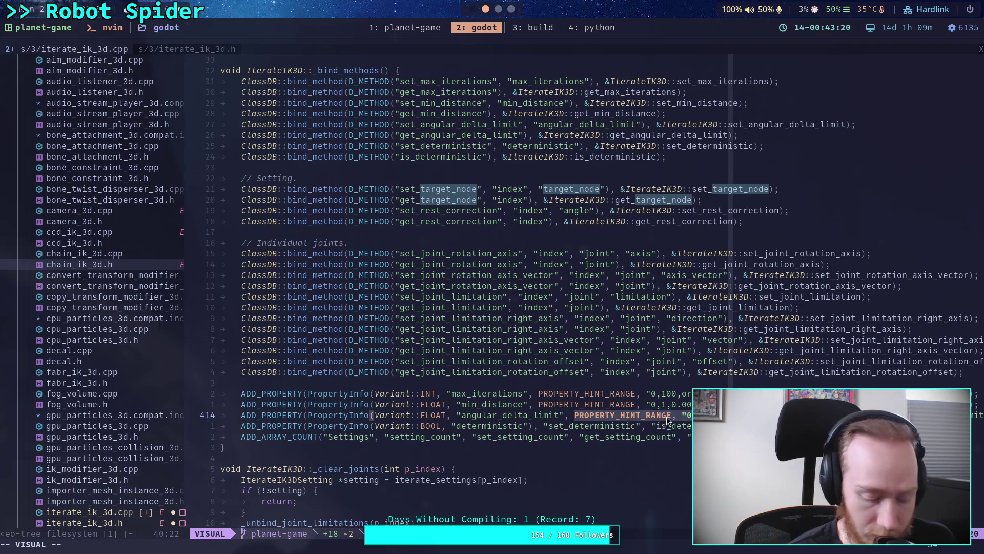
key(y)
Return to line 122 right after rest_correction_angle in _get_property_list.
scroll(555, 521, up, 20)
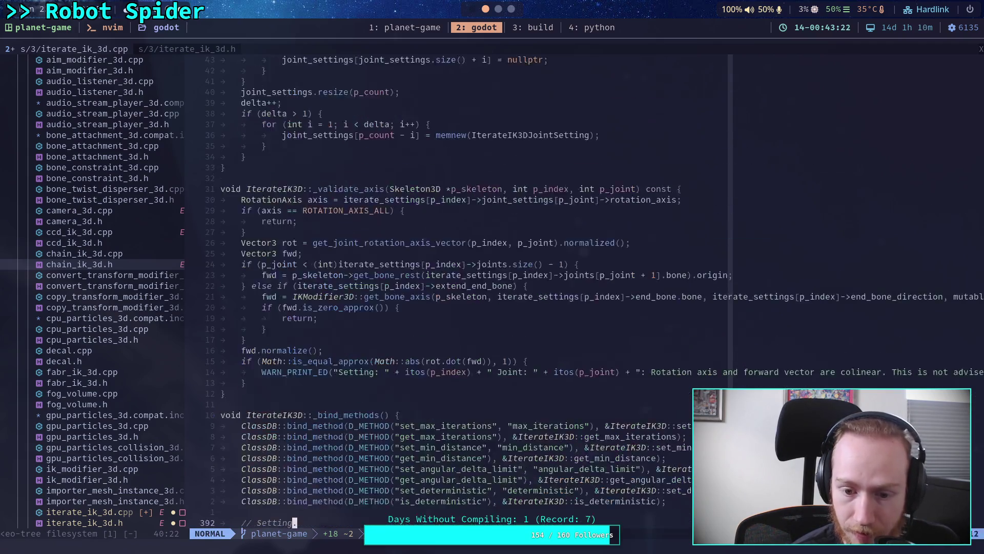
scroll(555, 521, up, 20)
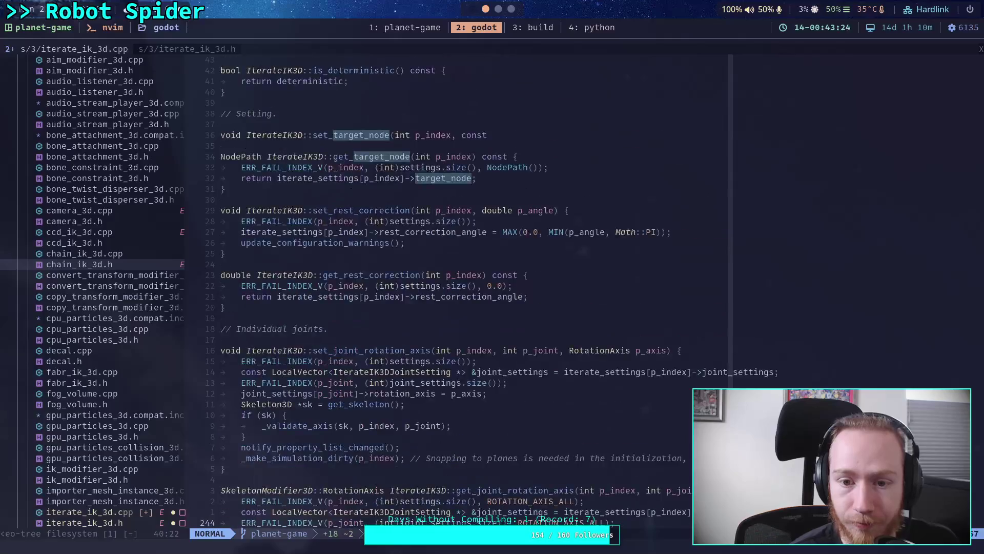
scroll(660, 285, up, 15)
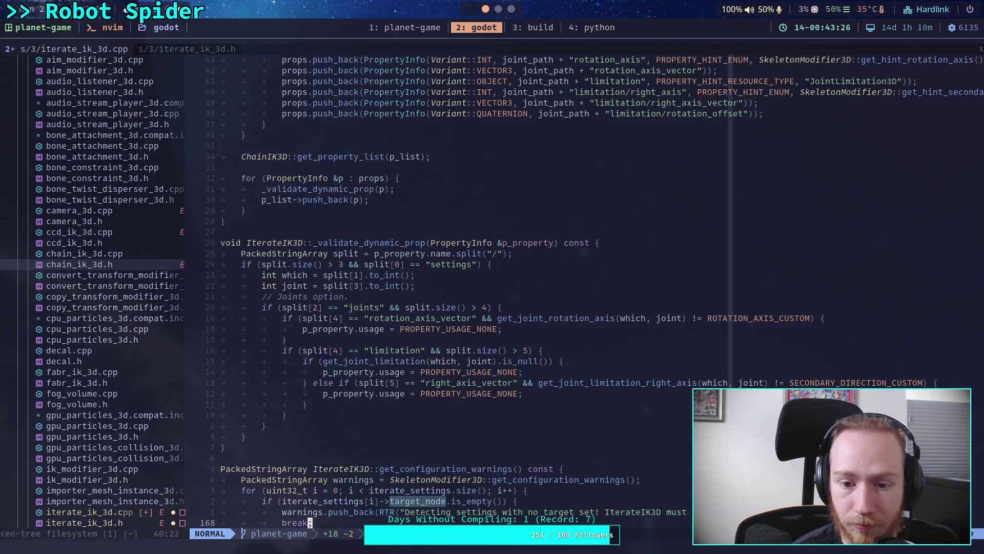
click(660, 286)
Paste the range hint after rest_correction_angle and check its 0, 180, 0.001 values.
key(P)
key(l)
key(l)
key(i)
key(Left)
key(Left)
key(Left)
key(Right)
key(Right)
key(Right)
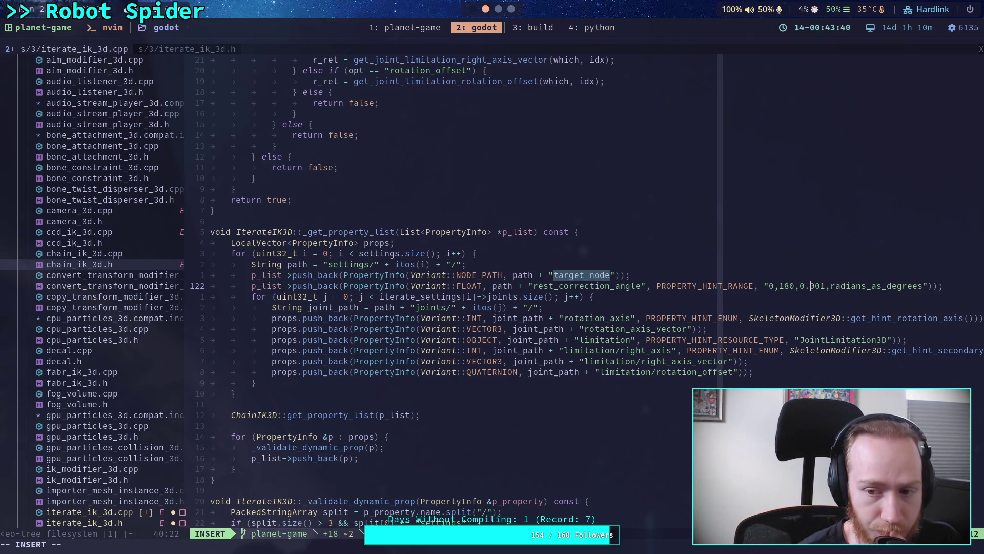
key(Right)
key(Right)
key(Right)
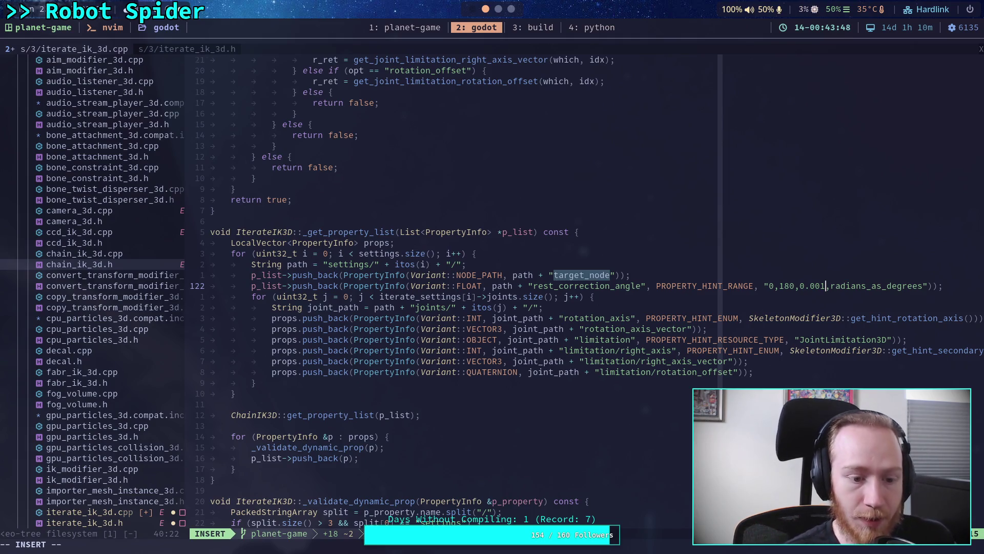
Save iterate_ik_3d.cpp with :w and move to the build terminal.
key(Escape)
text(:w)
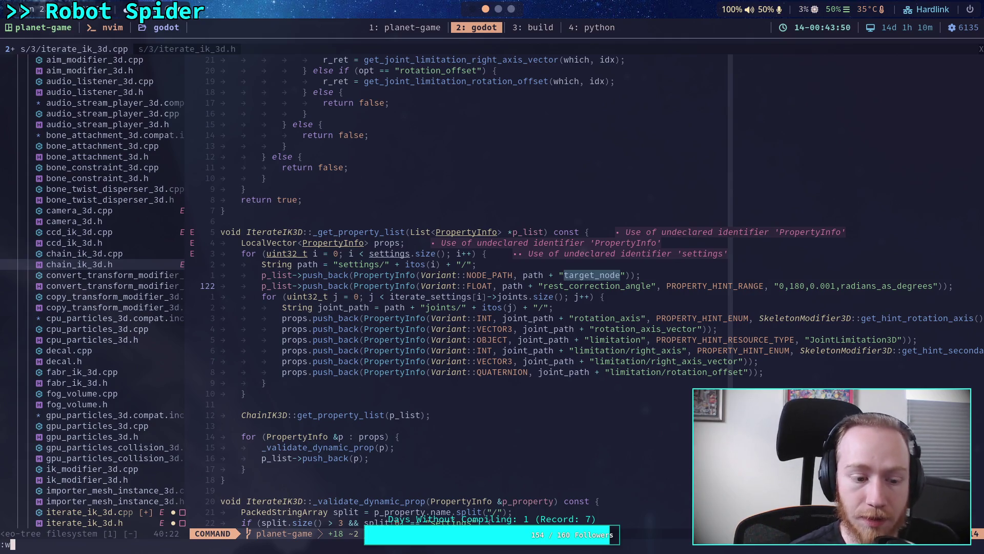
key(Return)
click(547, 29)
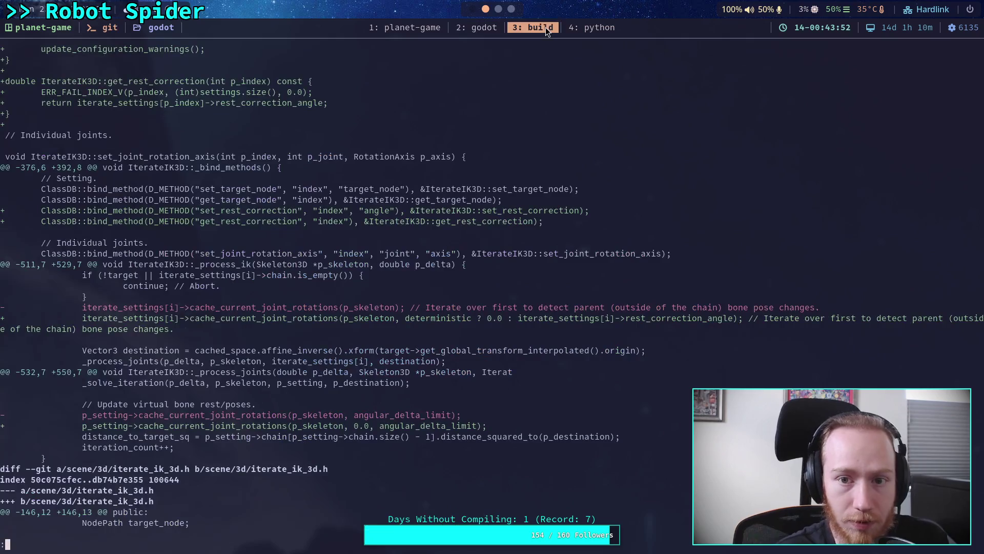
Run ./build -a at the build terminal prompt to rebuild Godot.
text(git diff)
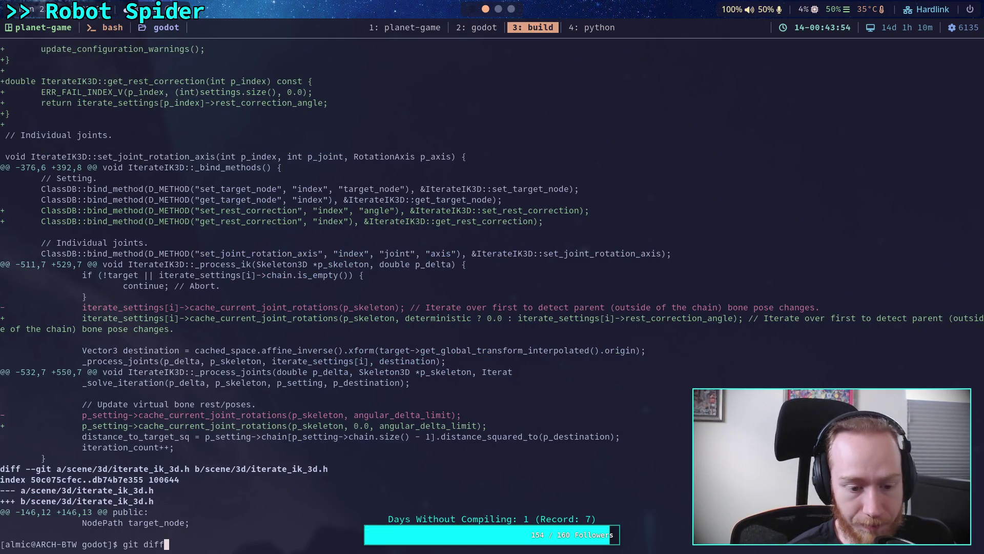
key(BackSpace)
key(BackSpace)
key(BackSpace)
text(.l)
key(BackSpace)
text(/b)
key(BackSpace)
text(e)
text(ild -a)
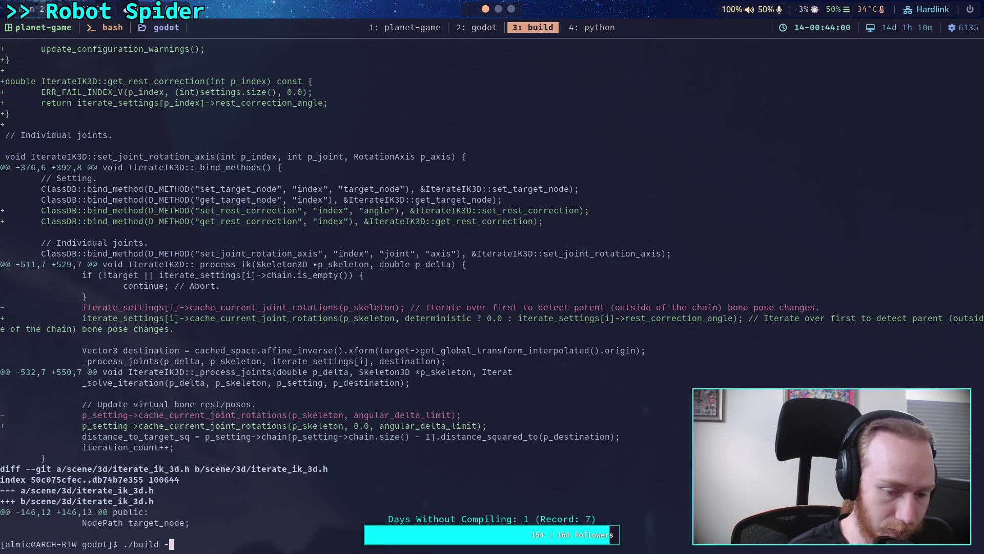
key(Return)
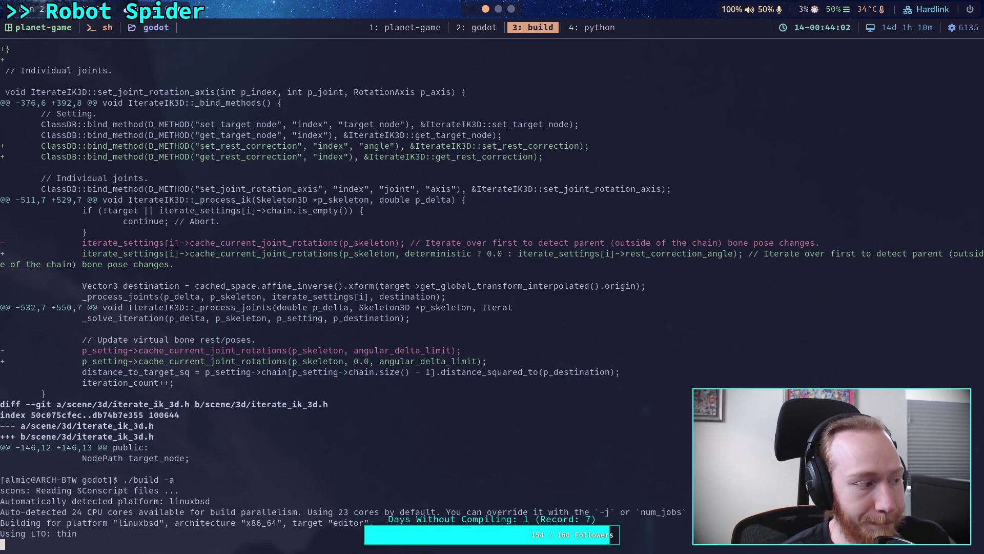
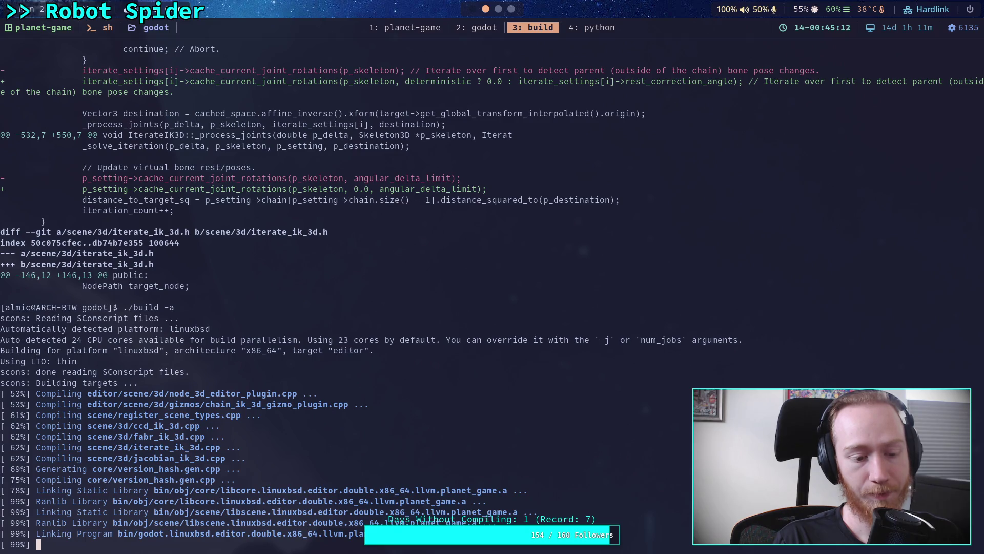
Switch past the Crawler Bot notes to the iterate_ik_3d.h source on GitHub.
key(super+2)
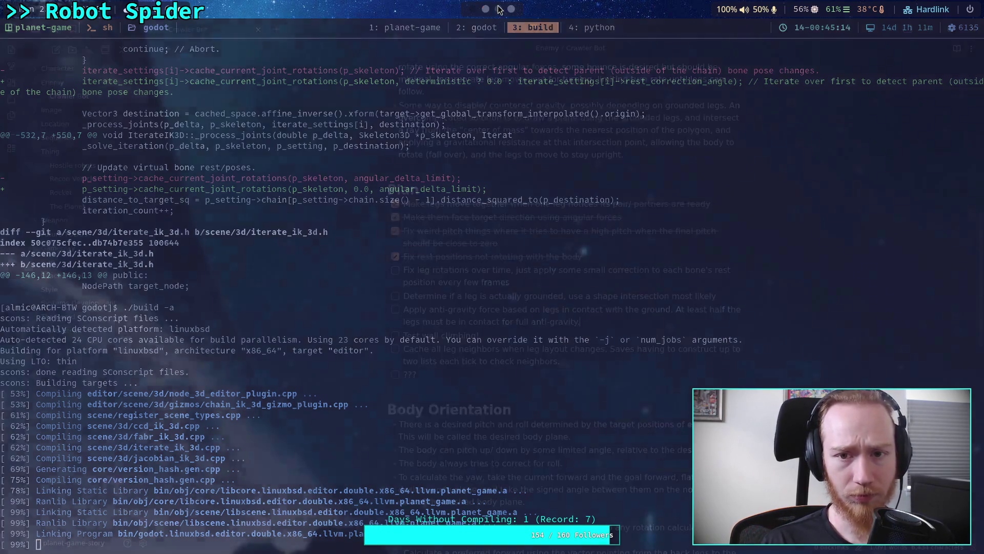
key(super+3)
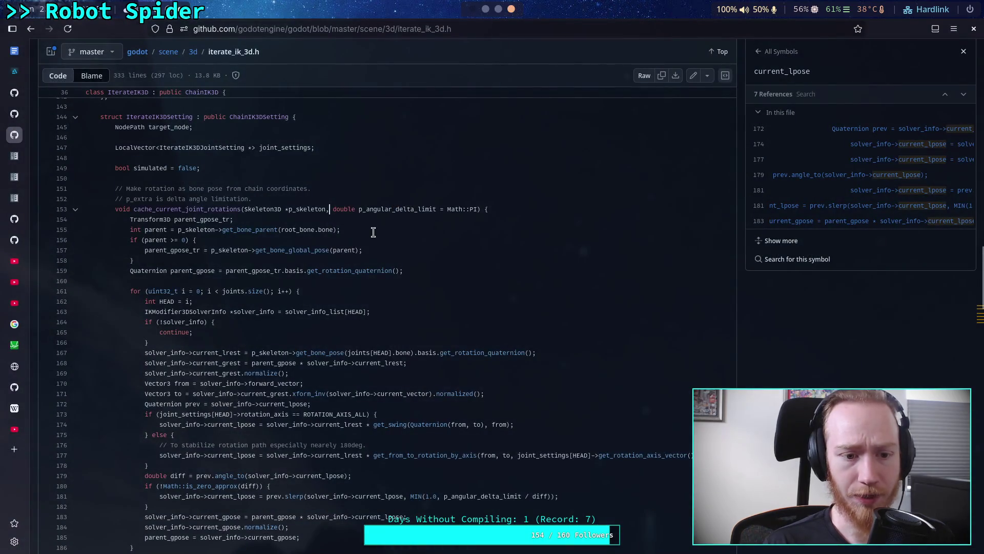
Study the angle-difference and slerp lines of cache_current_joint_rotations, selecting current_lpose on line 181.
scroll(203, 234, down, 5)
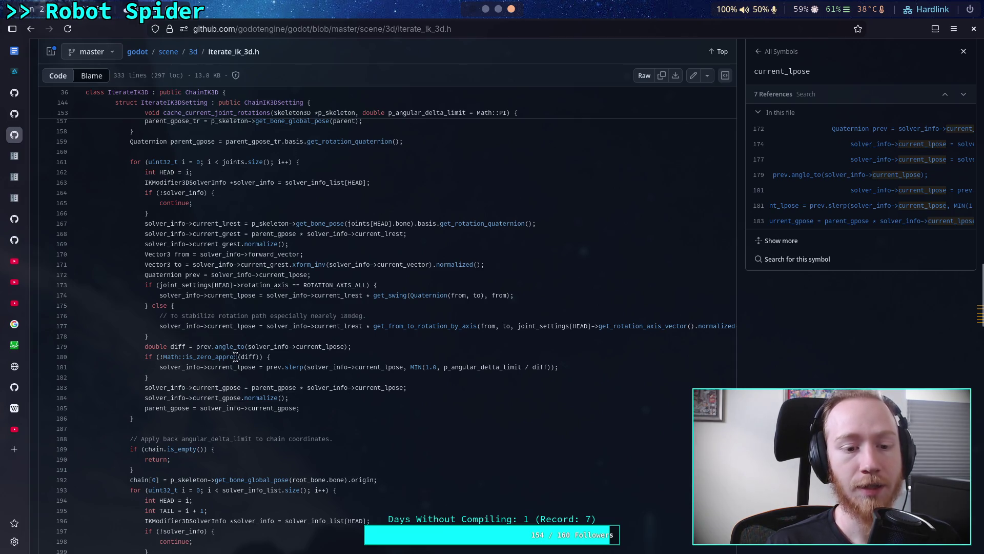
double_click(169, 326)
drag(152, 367, 145, 346)
click(168, 377)
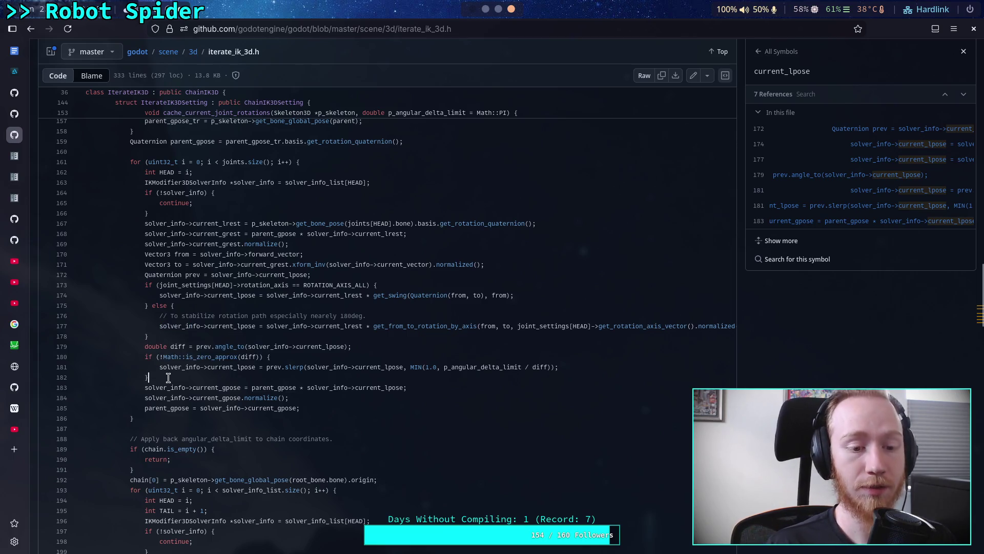
drag(162, 375, 144, 359)
click(197, 372)
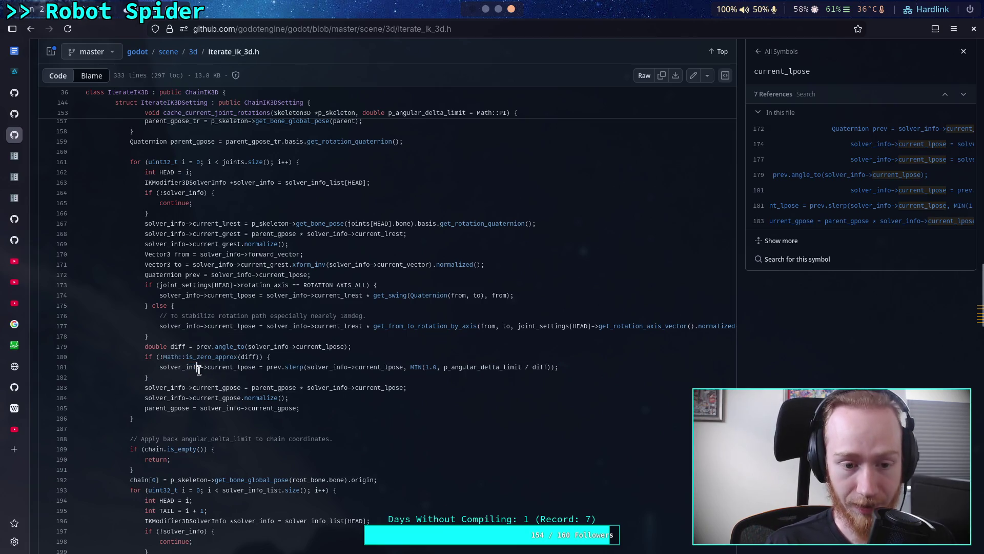
drag(204, 367, 257, 368)
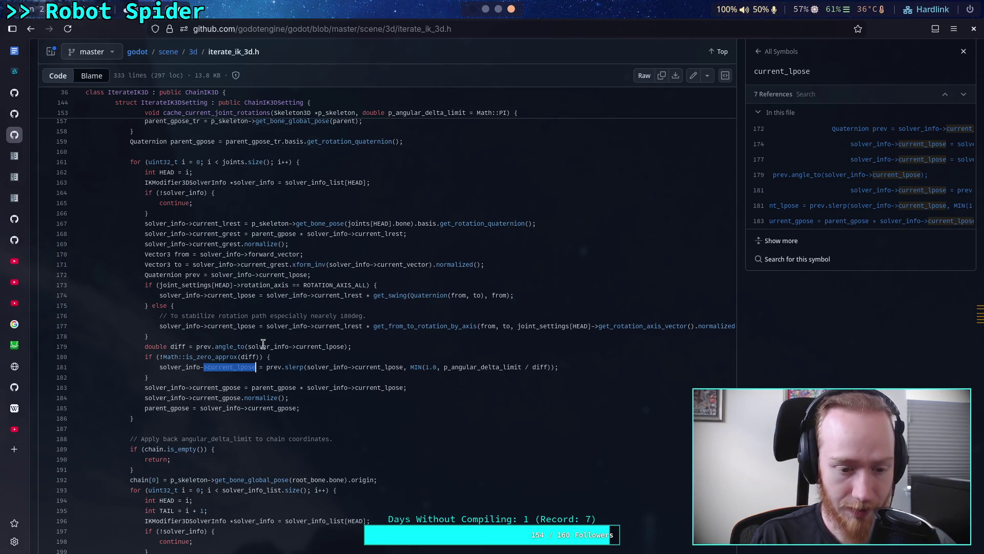
click(229, 377)
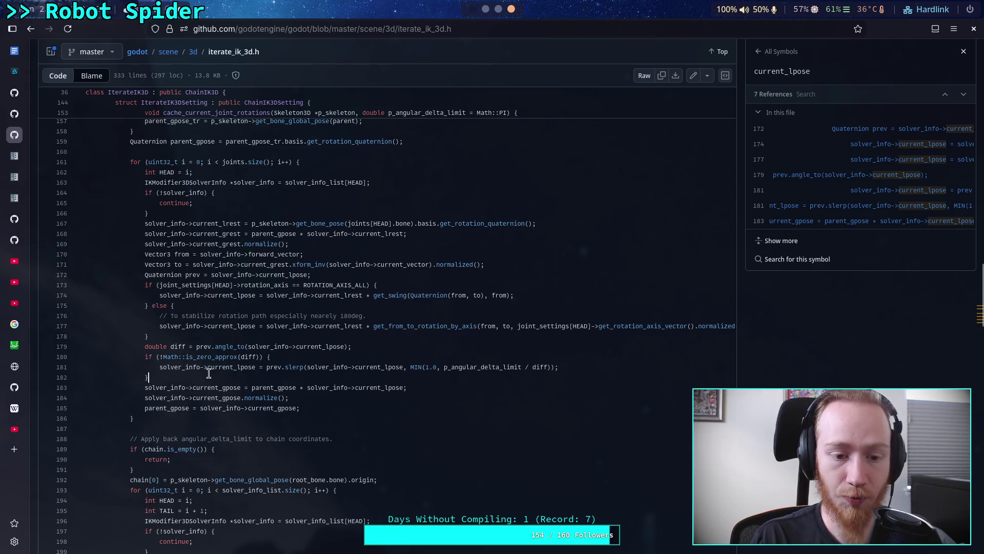
Look up current_gpose references on lines 183–200, then return to the build terminal.
drag(307, 388, 418, 386)
click(219, 398)
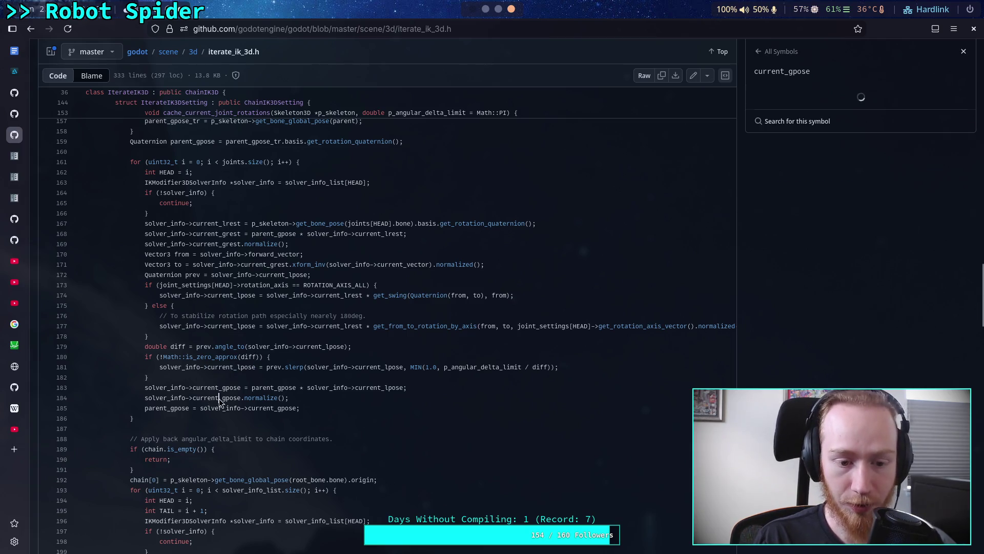
drag(167, 388, 324, 395)
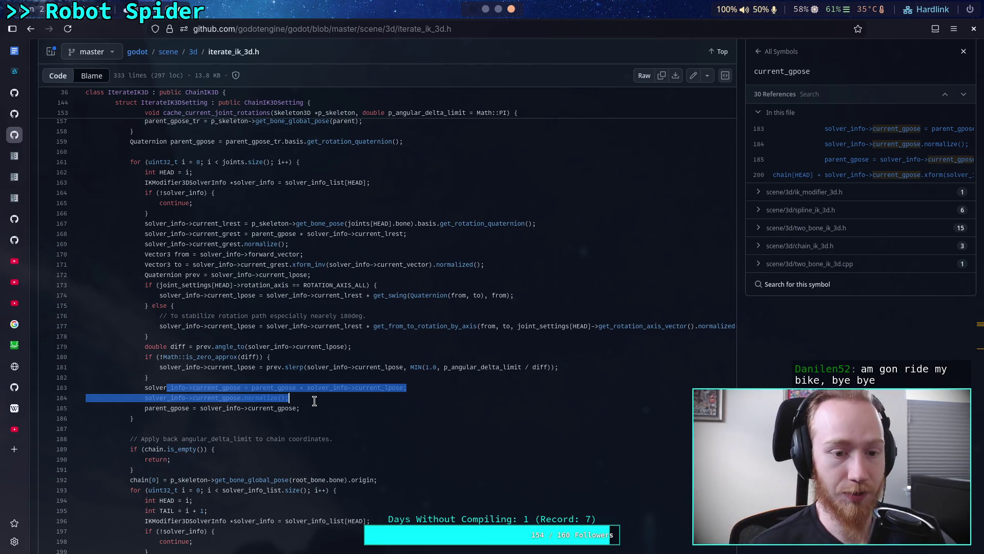
click(324, 406)
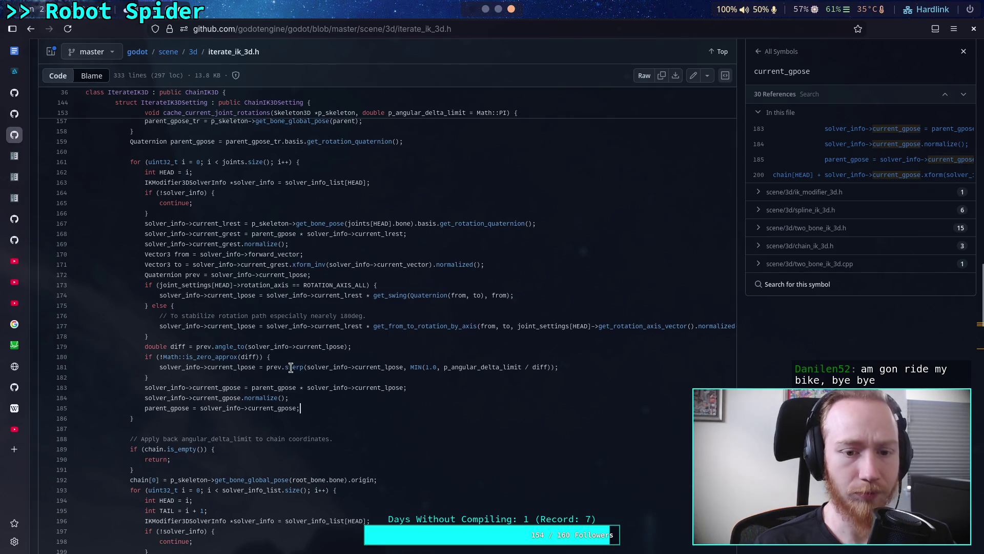
scroll(364, 285, down, 4)
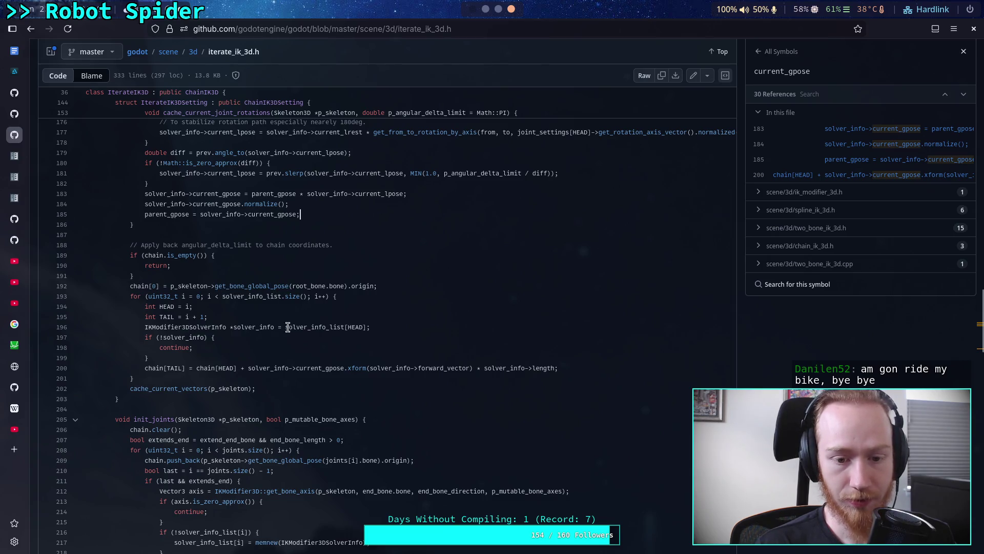
drag(295, 368, 345, 364)
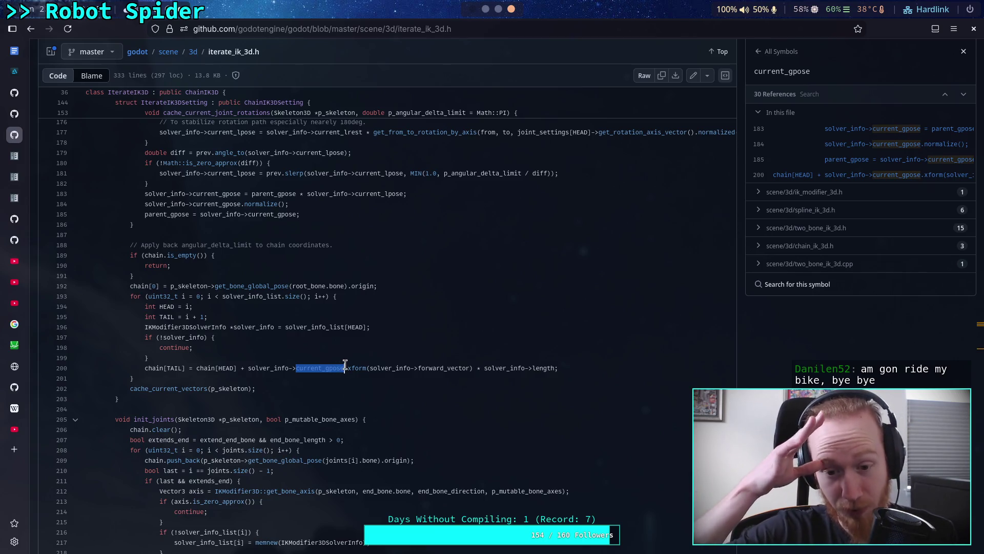
click(371, 326)
scroll(409, 330, up, 3)
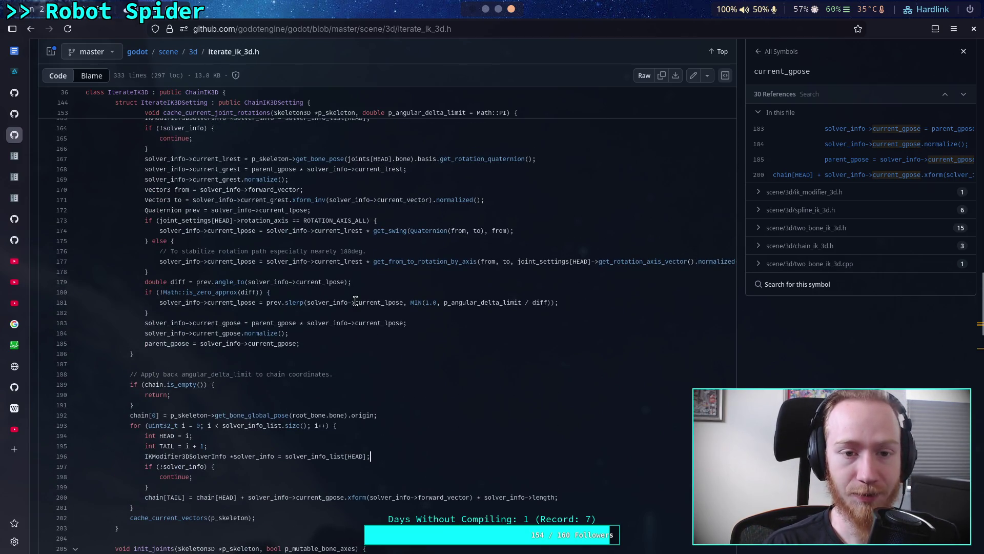
click(485, 15)
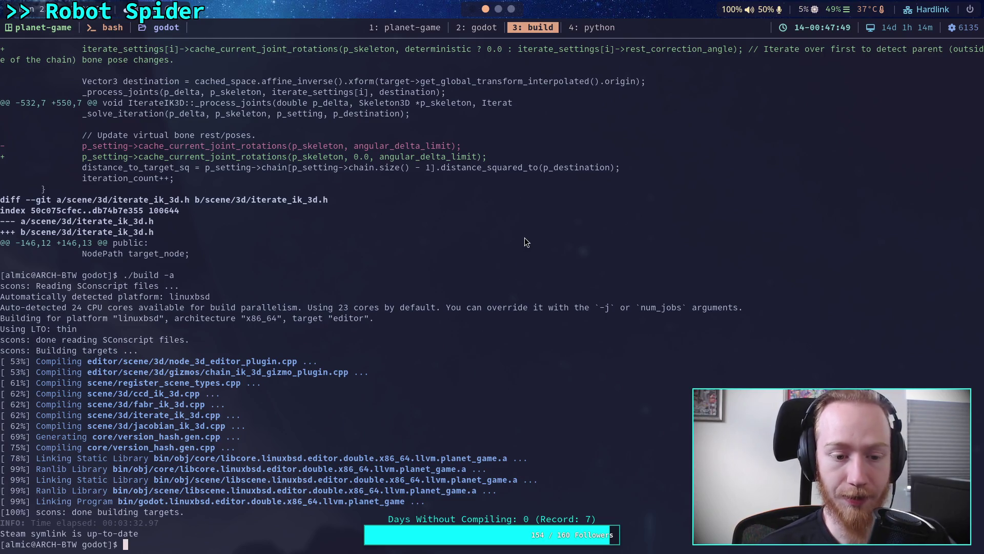
Launch the freshly built Godot editor with the Super+G shortcut once the build completes.
key(super+g)
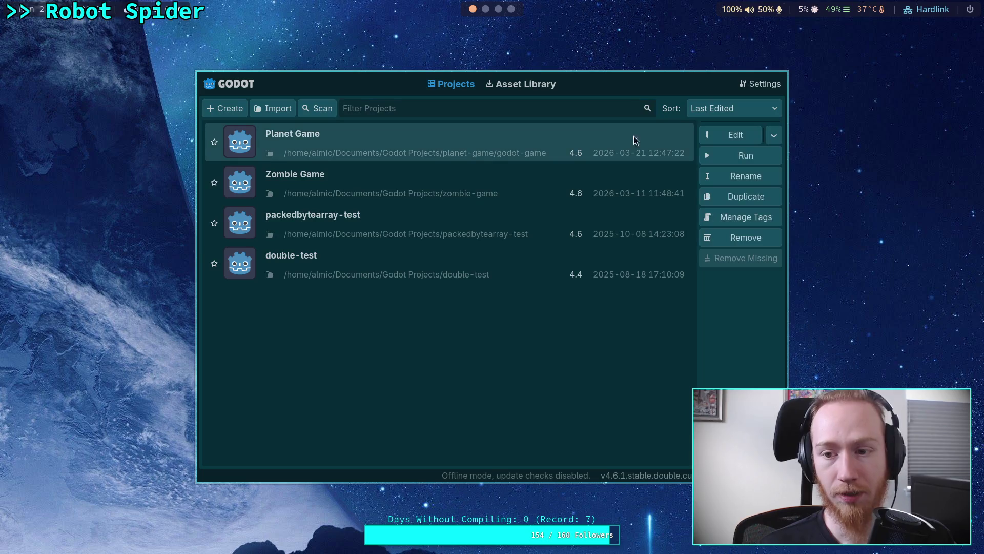
Open Planet Game for editing and close the big_crawler_bot.tscn missing-dependency error.
click(734, 136)
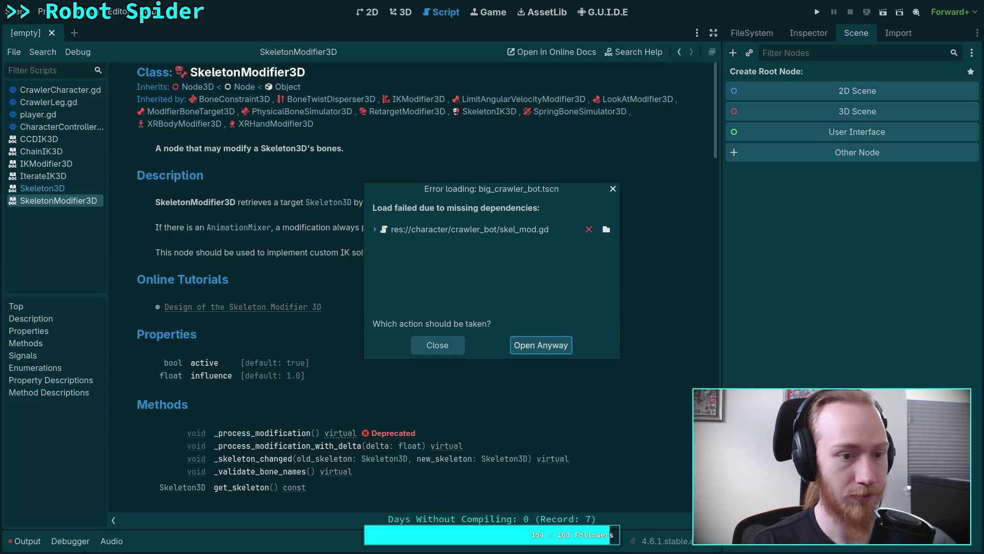
click(444, 349)
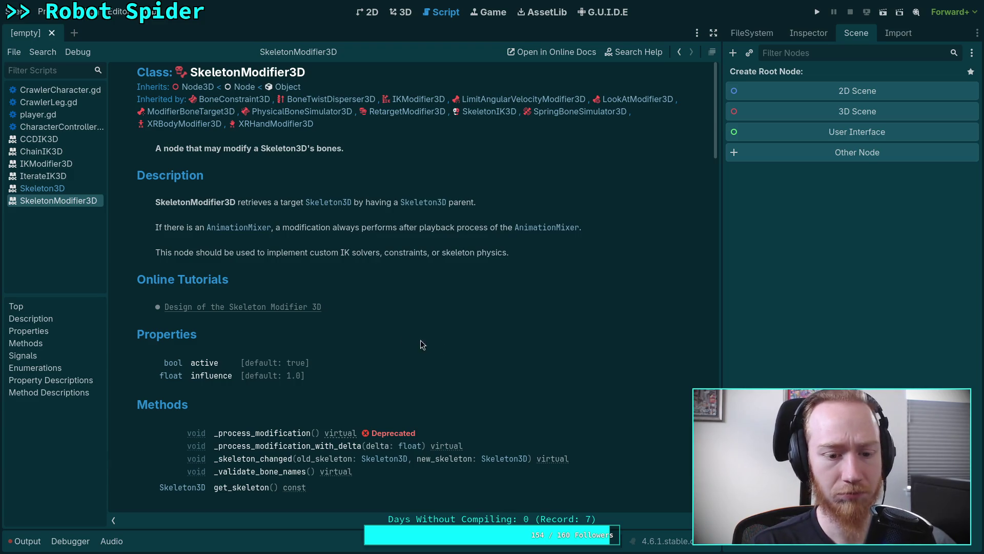
Close the SkeletonModifier3D doc and read the IterateIK3D class reference.
right_click(67, 199)
click(98, 212)
click(62, 178)
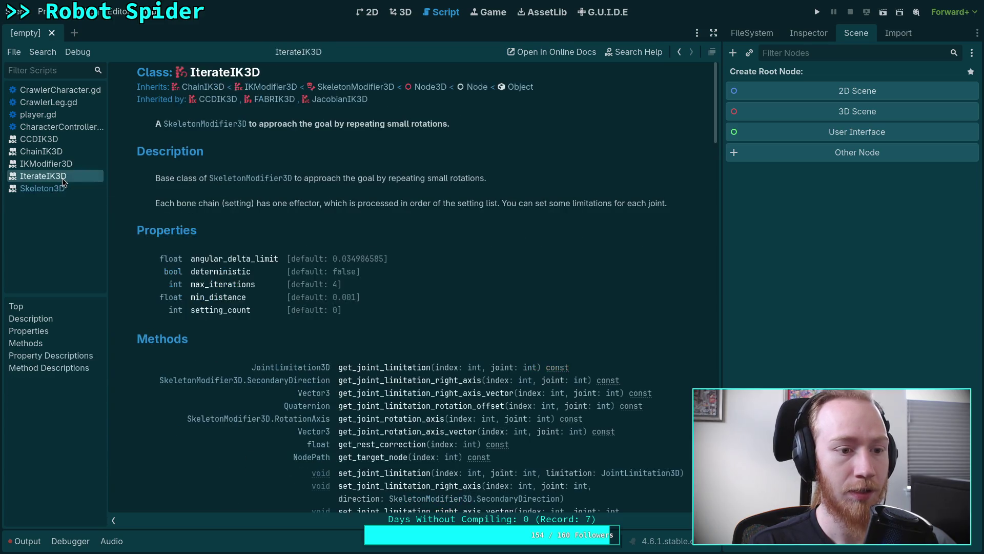
scroll(346, 322, down, 4)
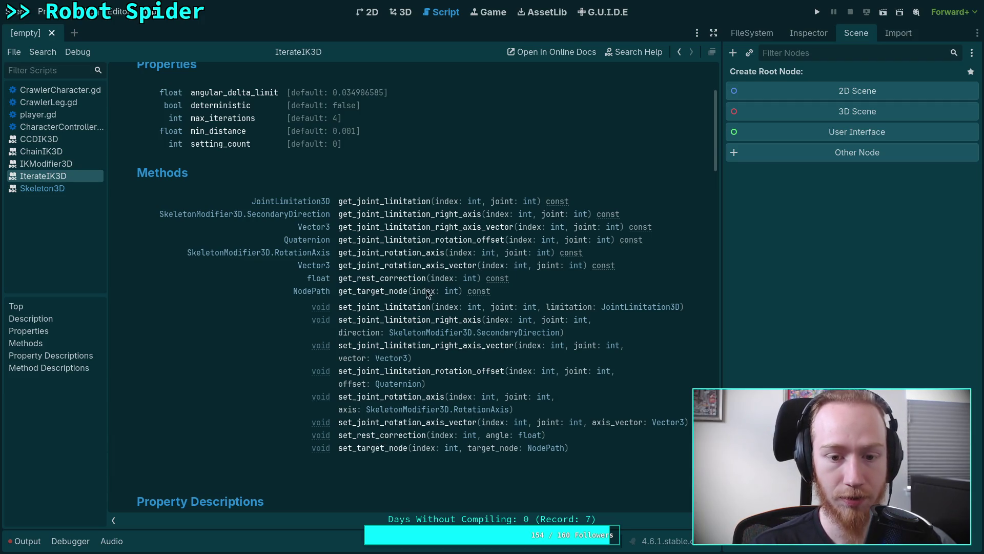
scroll(386, 313, up, 3)
scroll(386, 313, up, 2)
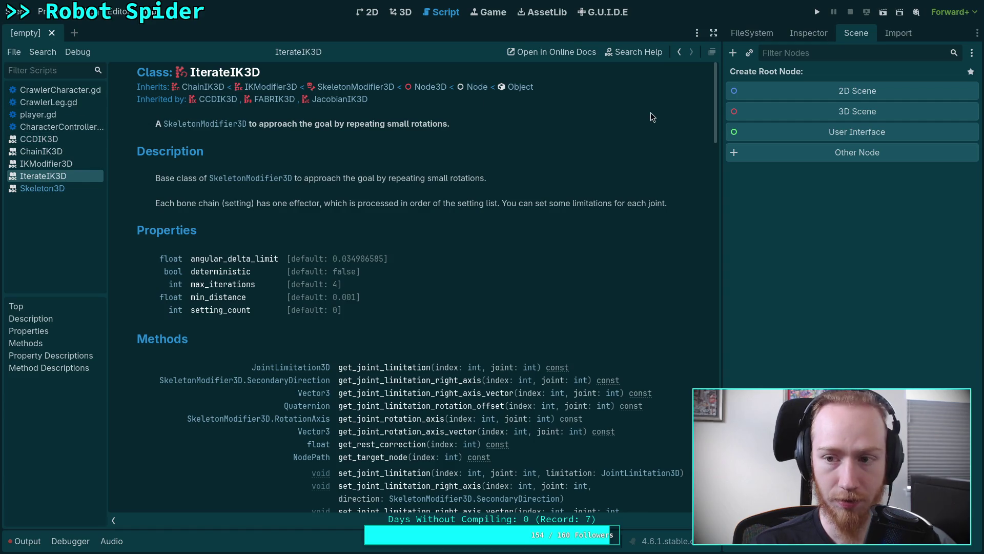
Open big_crawler_bot.tscn from the FileSystem despite the missing skel_mod.gd.
click(751, 34)
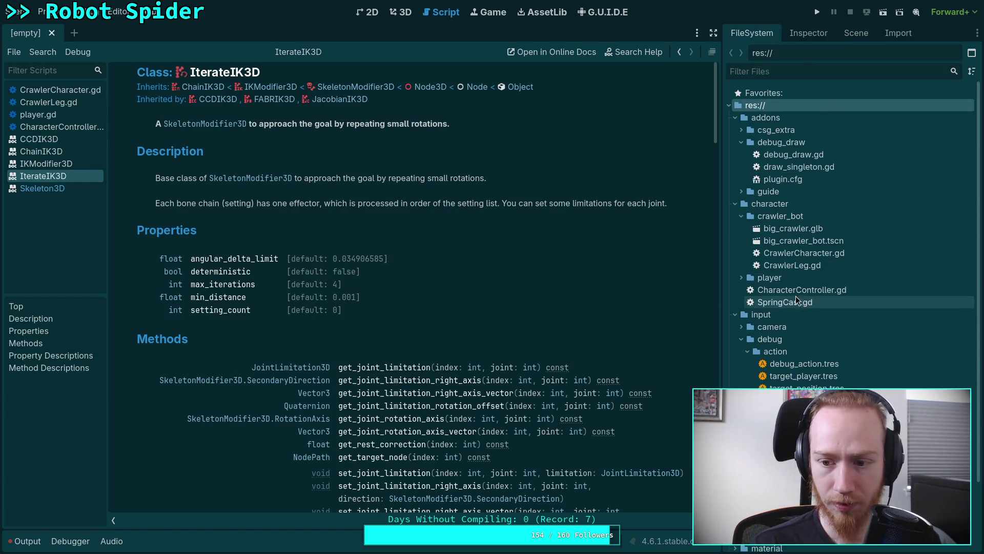
double_click(803, 242)
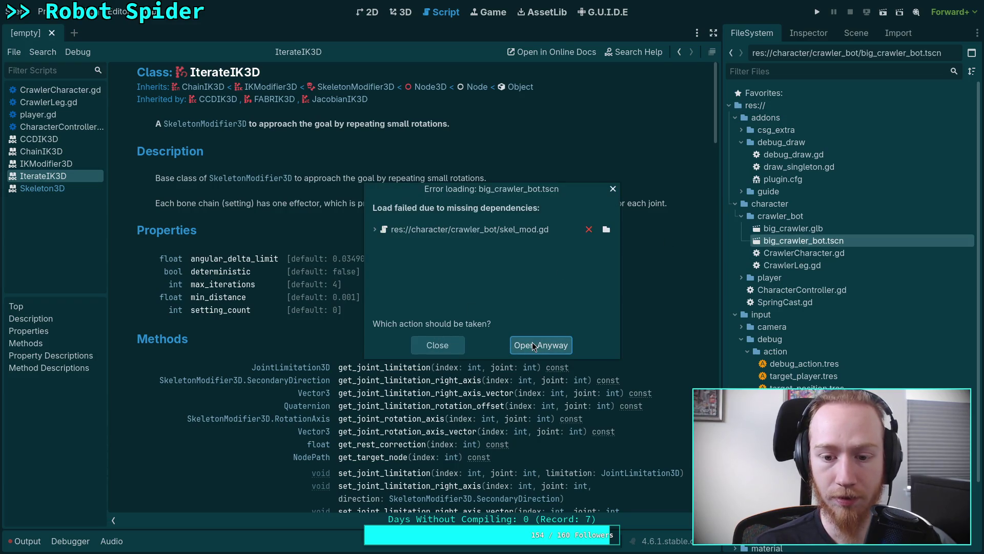
click(533, 347)
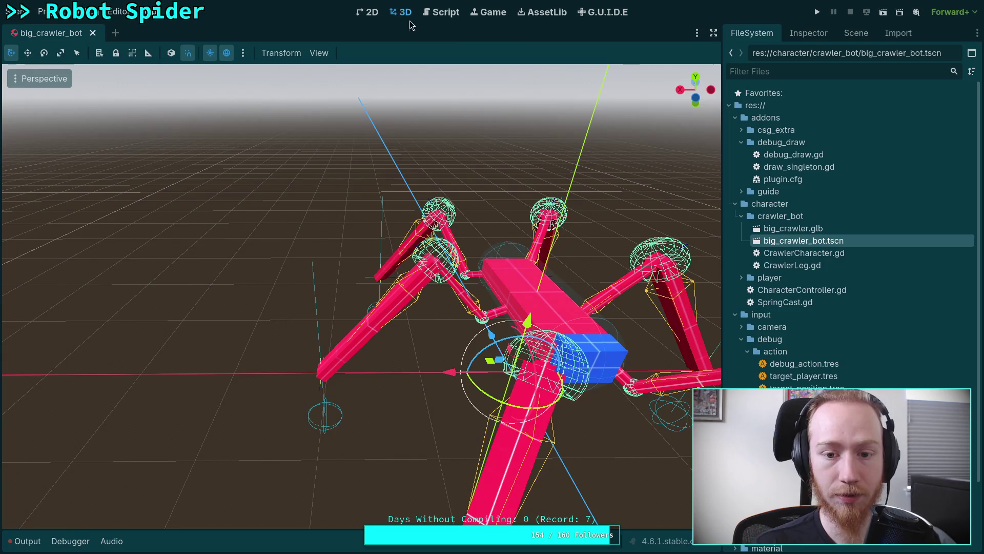
Delete the FixRotations node from the big_crawler_bot scene.
click(859, 35)
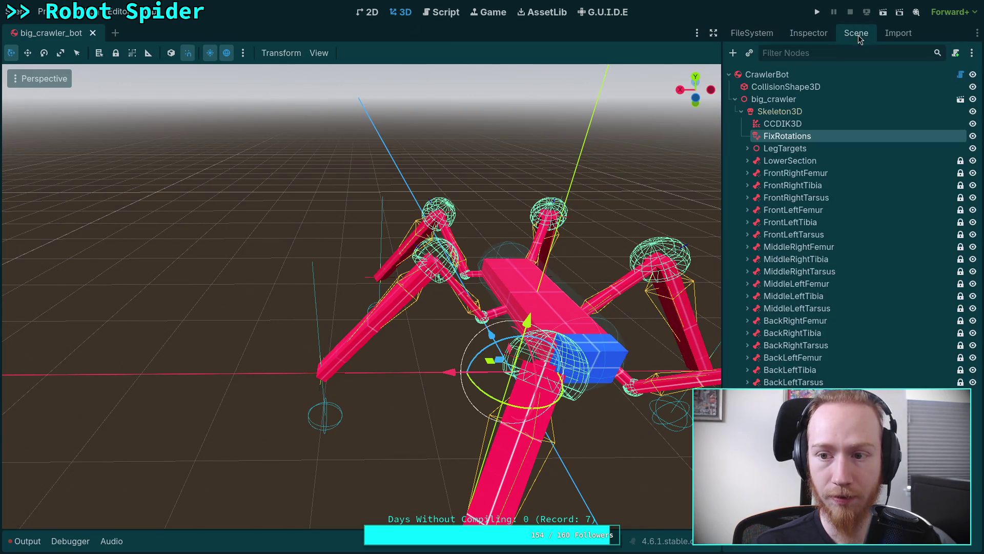
right_click(787, 136)
click(799, 395)
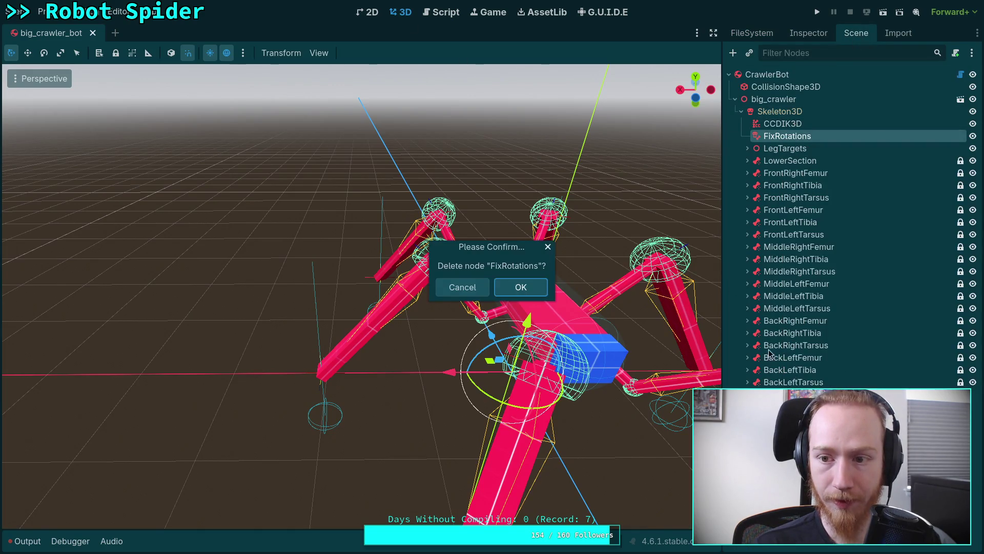
click(521, 287)
Select CCDIK3D and expand its per-leg Settings in a widened Inspector.
click(785, 124)
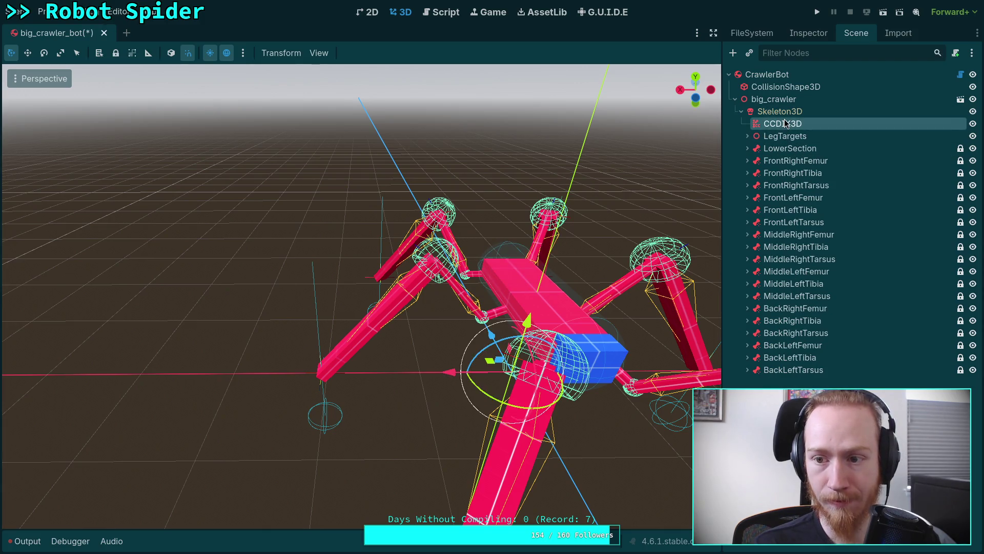
click(809, 32)
drag(722, 199, 595, 200)
click(626, 198)
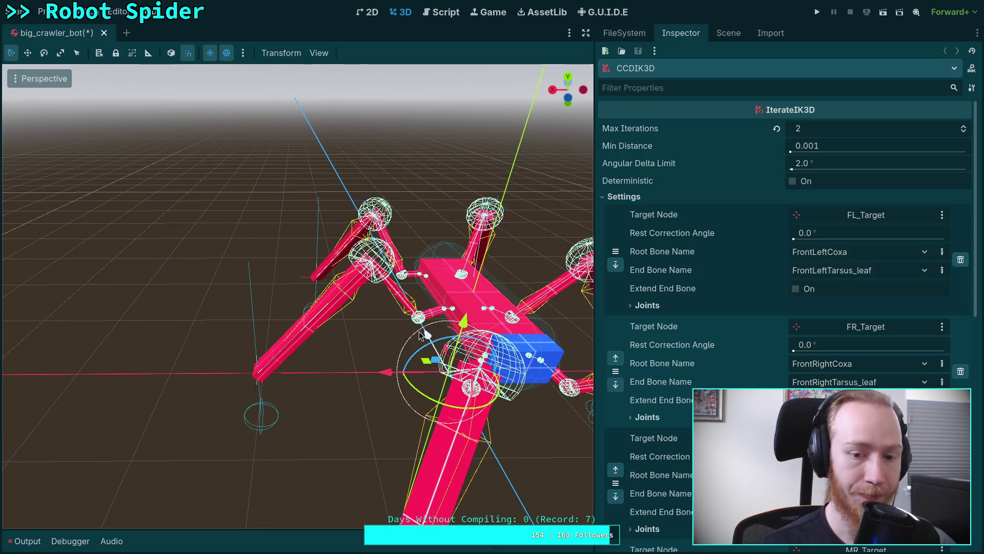
Drag the FL_Target and ML_Target Rest Correction Angle to 1.0°.
mouse_move(421, 335)
mouse_down()
mouse_move(344, 336)
mouse_move(343, 277)
mouse_move(341, 353)
mouse_up()
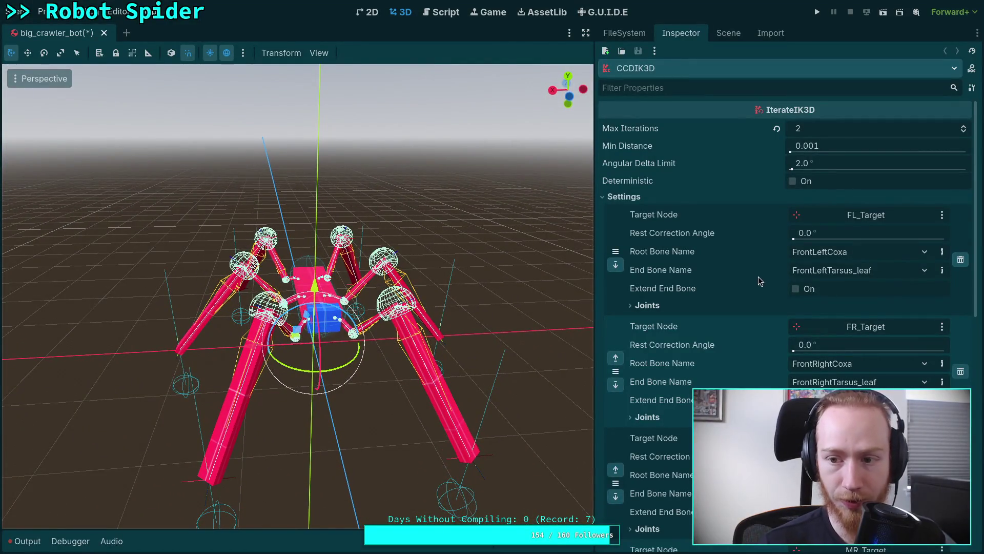
click(805, 234)
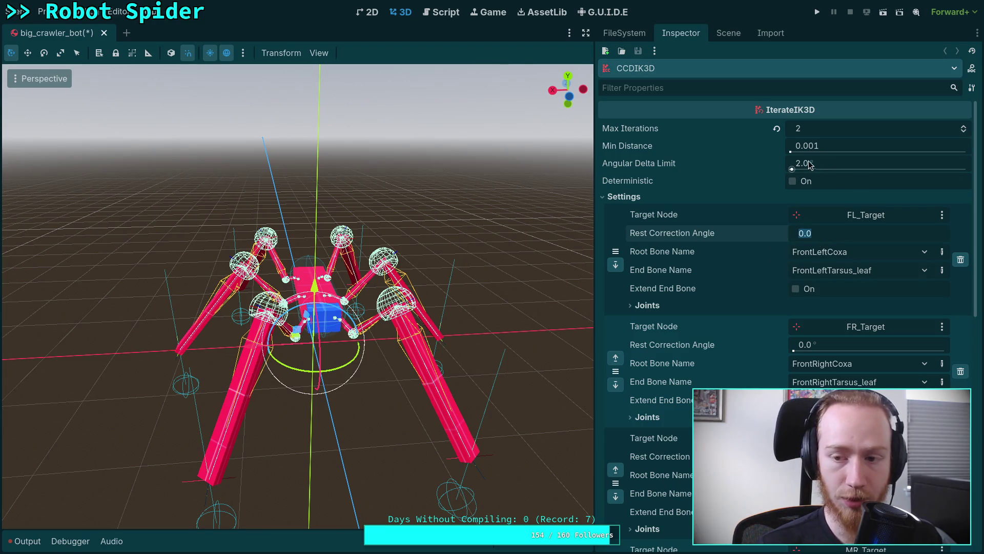
mouse_move(819, 168)
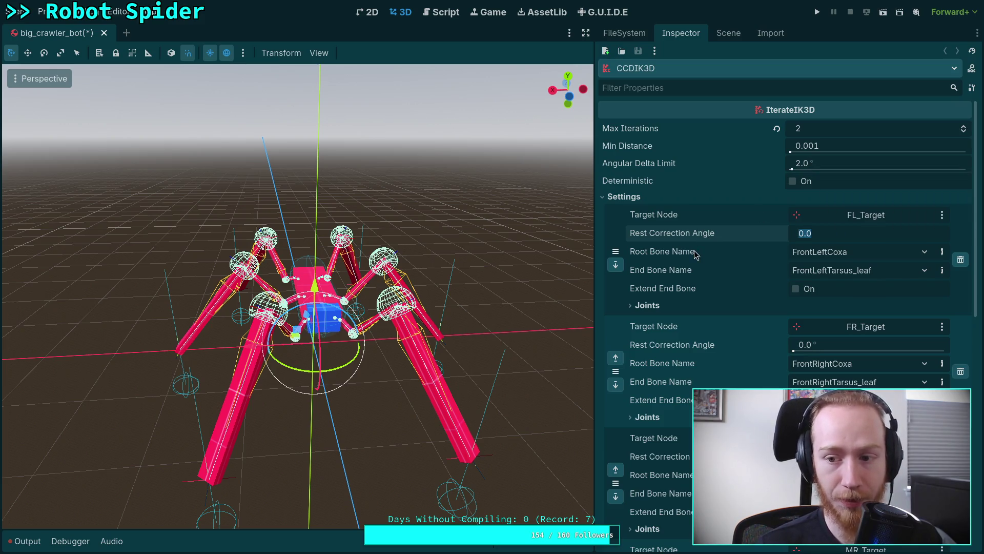
mouse_move(805, 233)
mouse_down()
mouse_move(964, 240)
mouse_move(793, 239)
mouse_up()
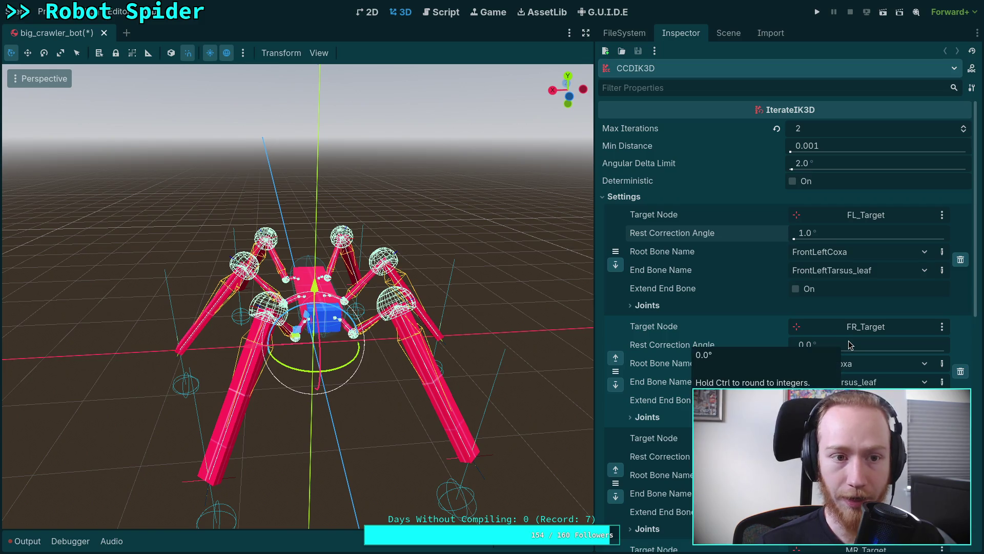
scroll(861, 358, down, 1)
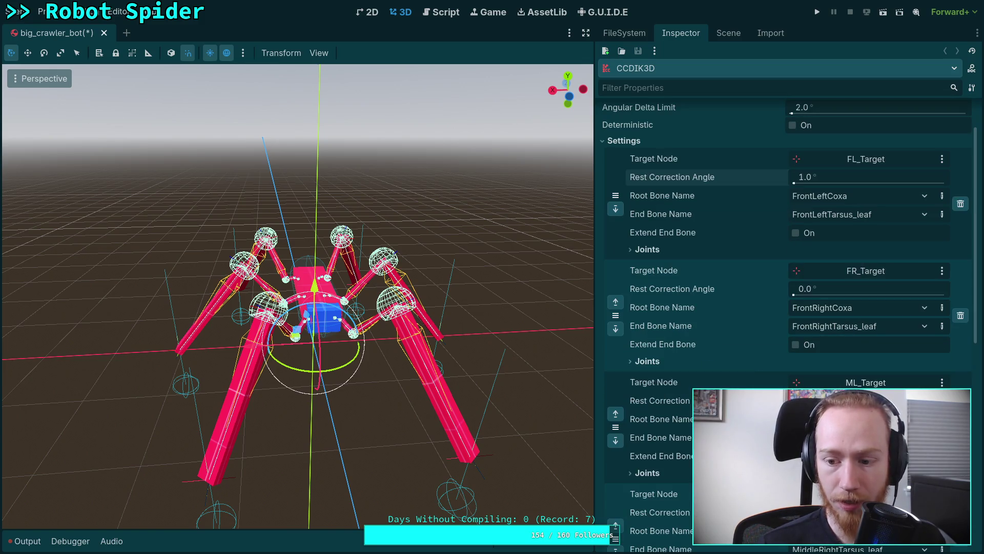
scroll(861, 357, down, 3)
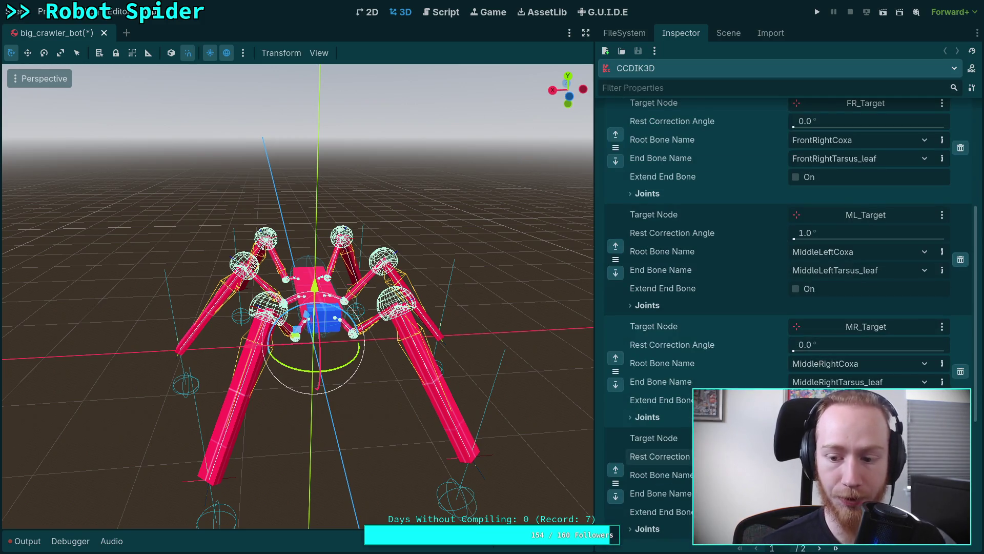
scroll(861, 358, up, 4)
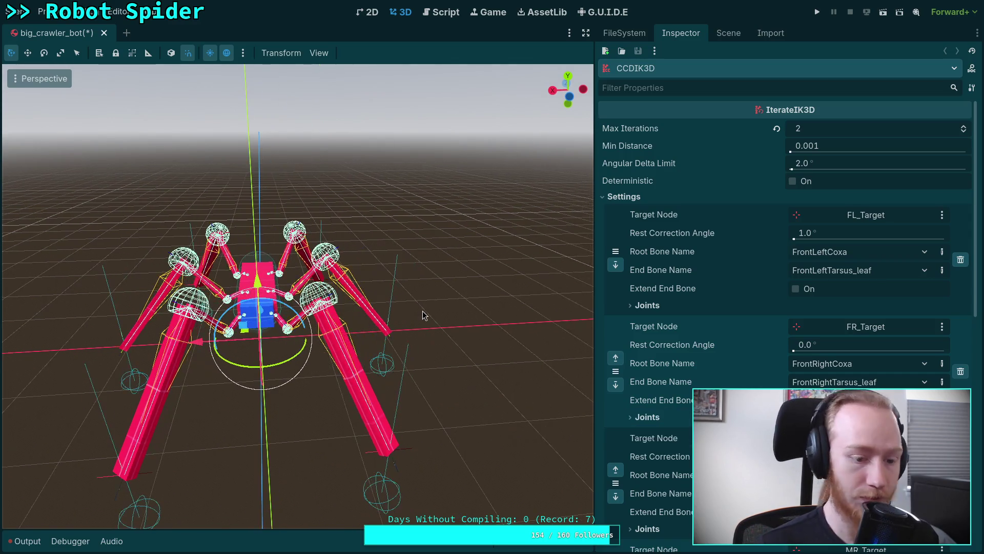
Save big_crawler_bot, show the Output log, widen the viewport and collapse the leg settings.
key(ctrl+s)
key(w)
key(a)
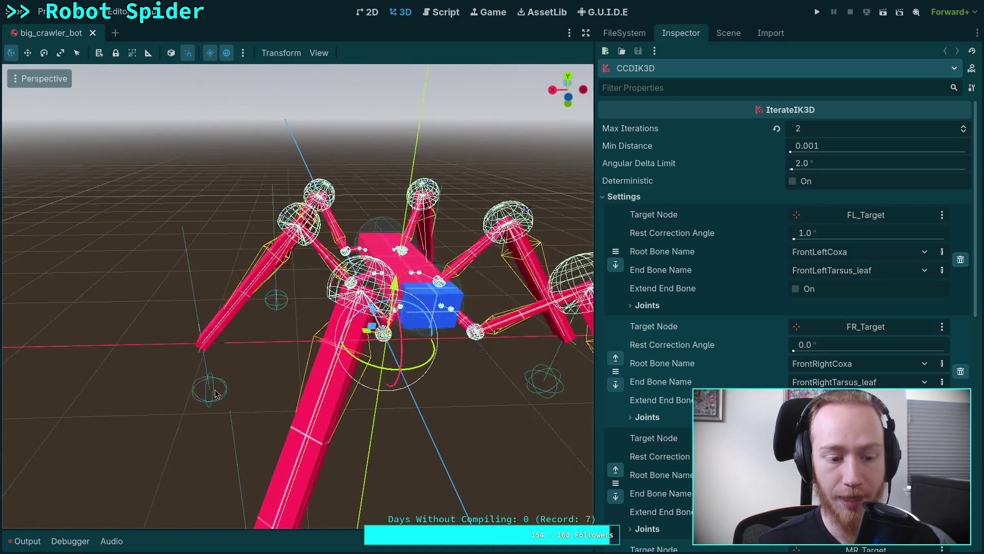
click(25, 541)
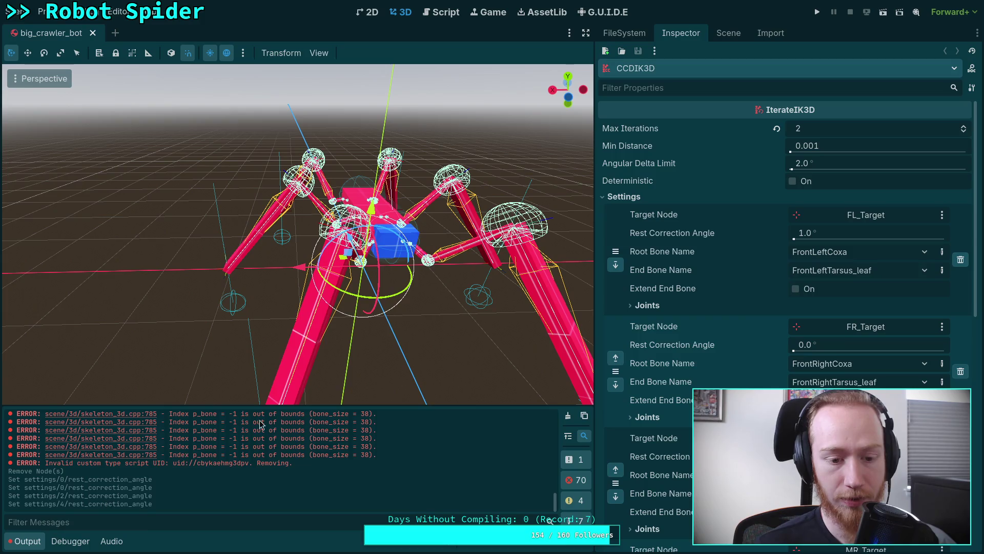
drag(596, 239, 671, 239)
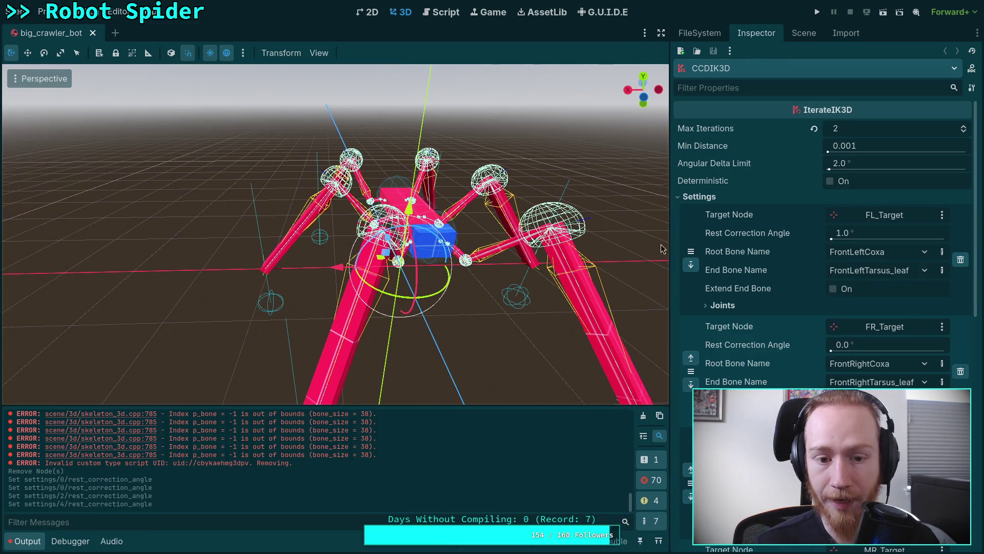
click(698, 199)
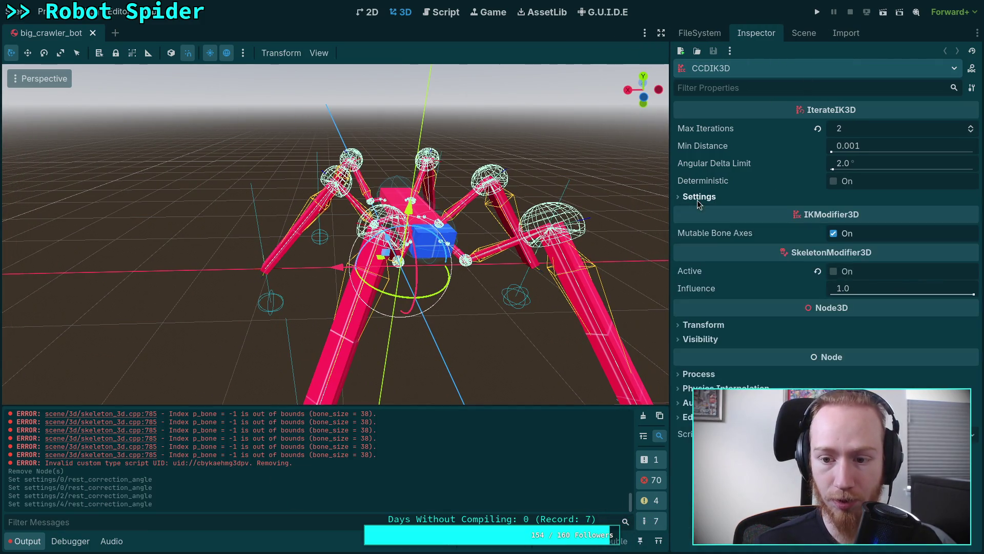
Activate CCDIK3D and drag MR_Target around to watch the middle-right leg follow.
click(833, 271)
drag(648, 288, 314, 307)
click(245, 272)
mouse_move(245, 272)
mouse_down()
mouse_move(192, 184)
mouse_move(384, 305)
mouse_move(440, 207)
mouse_move(378, 182)
mouse_move(274, 262)
mouse_move(308, 256)
mouse_move(257, 267)
mouse_move(205, 300)
mouse_move(174, 306)
mouse_up()
mouse_move(174, 305)
mouse_down()
mouse_move(267, 300)
mouse_move(206, 305)
mouse_move(240, 282)
mouse_move(338, 264)
mouse_move(359, 246)
mouse_up()
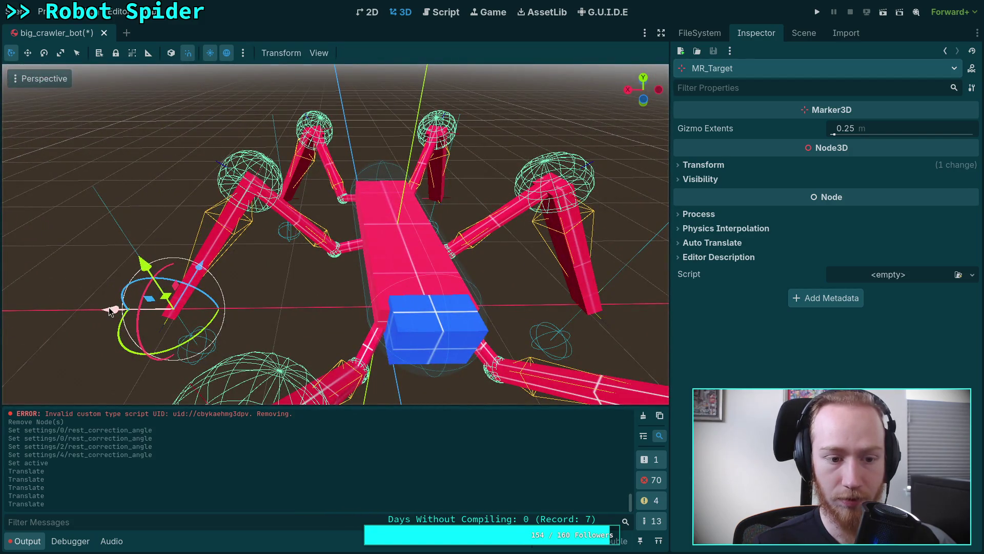
mouse_move(149, 299)
mouse_down()
mouse_move(259, 171)
mouse_move(472, 93)
mouse_move(44, 352)
mouse_move(499, 399)
mouse_up()
mouse_move(398, 318)
mouse_down()
mouse_move(323, 279)
mouse_move(304, 297)
mouse_up()
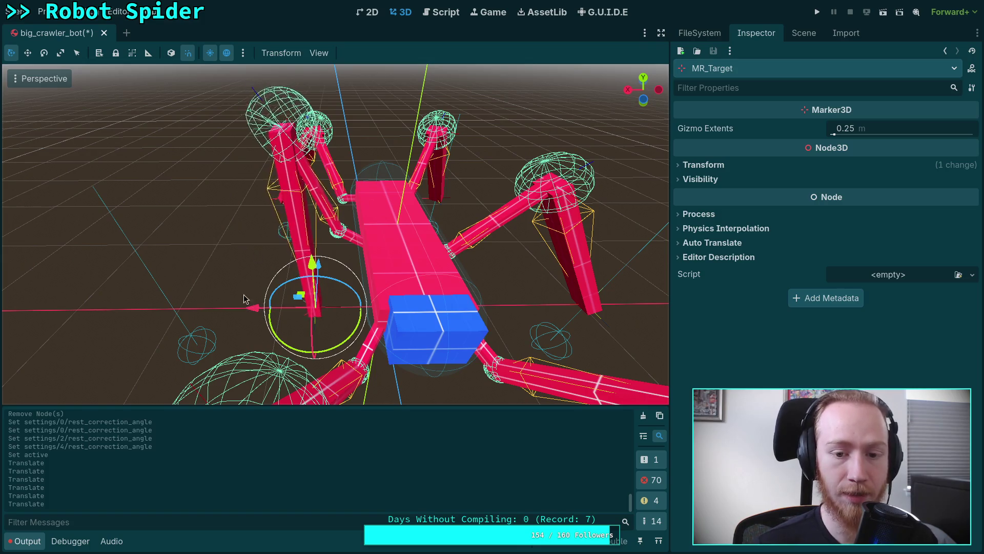
drag(260, 311, 110, 314)
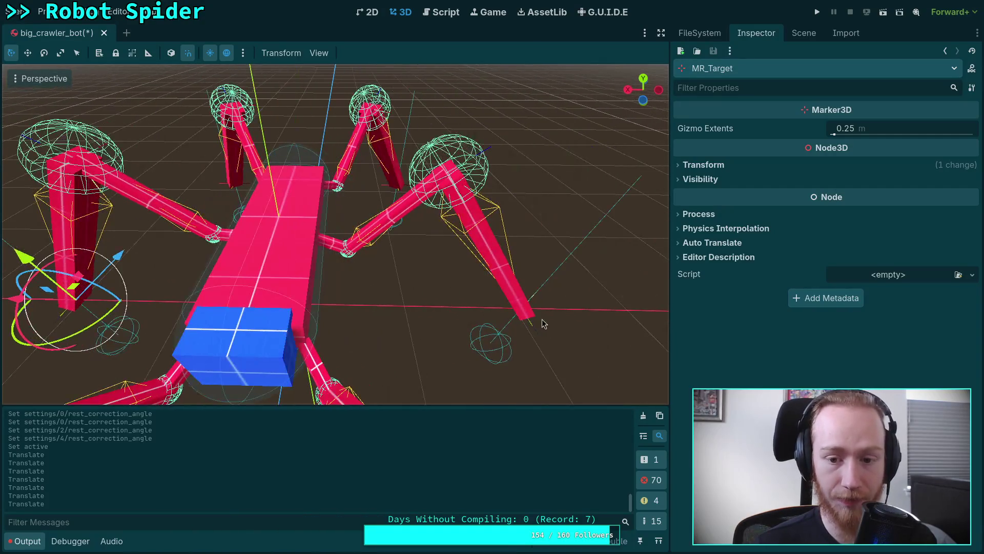
Move ML_Target to (-1.86, -0.9, 0.0), undoing one bad move, so the middle-left leg follows.
click(535, 334)
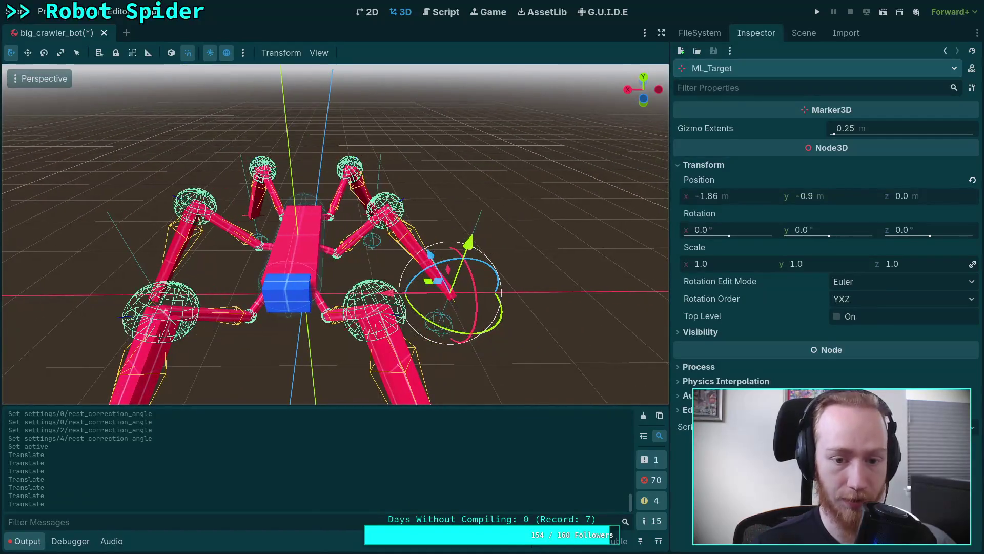
mouse_move(455, 283)
mouse_down()
mouse_move(454, 239)
mouse_move(429, 169)
mouse_move(562, 191)
mouse_up()
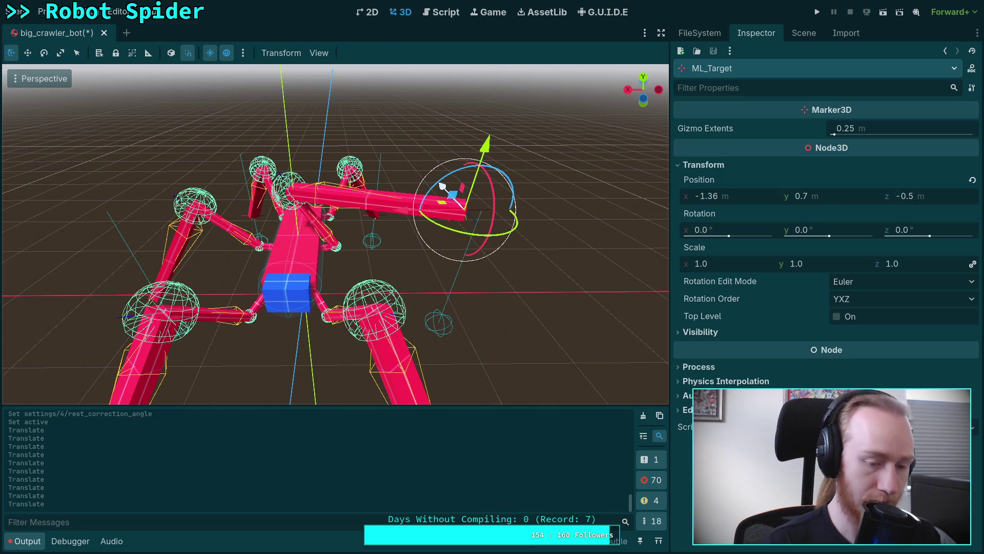
key(ctrl+z)
mouse_move(437, 181)
mouse_down()
mouse_move(495, 149)
mouse_move(600, 222)
mouse_move(540, 267)
mouse_move(481, 288)
mouse_move(374, 301)
mouse_move(417, 278)
mouse_move(441, 284)
mouse_up()
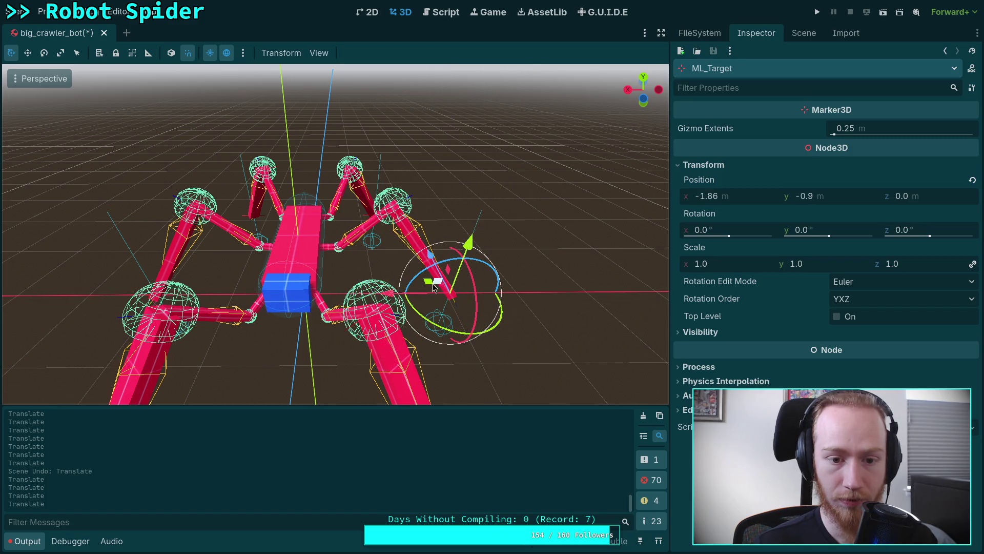
scroll(434, 287, up, 5)
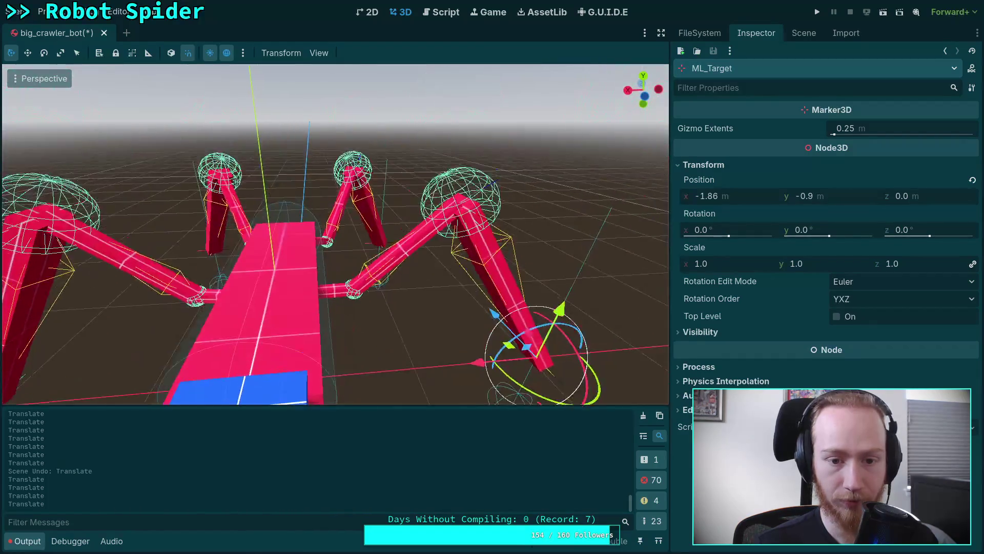
scroll(335, 234, up, 5)
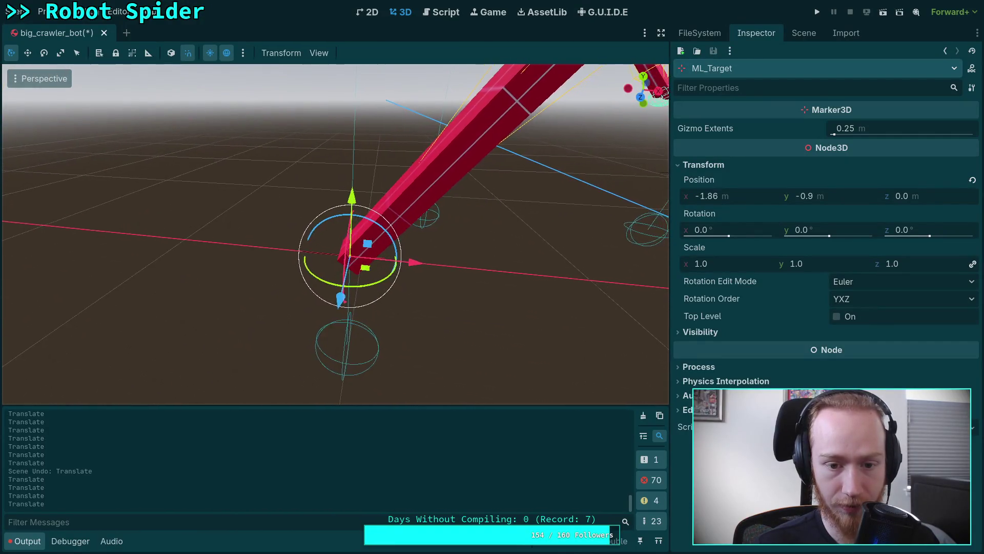
scroll(335, 234, down, 5)
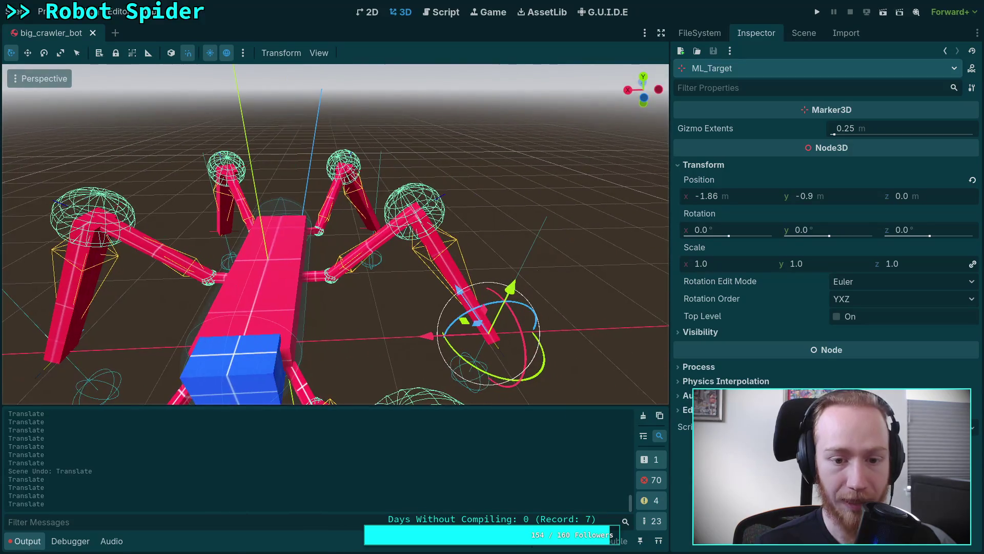
Raise the middle-left leg's Rest Correction Angle on CCDIK3D through 2.0° and 3.0°.
click(804, 33)
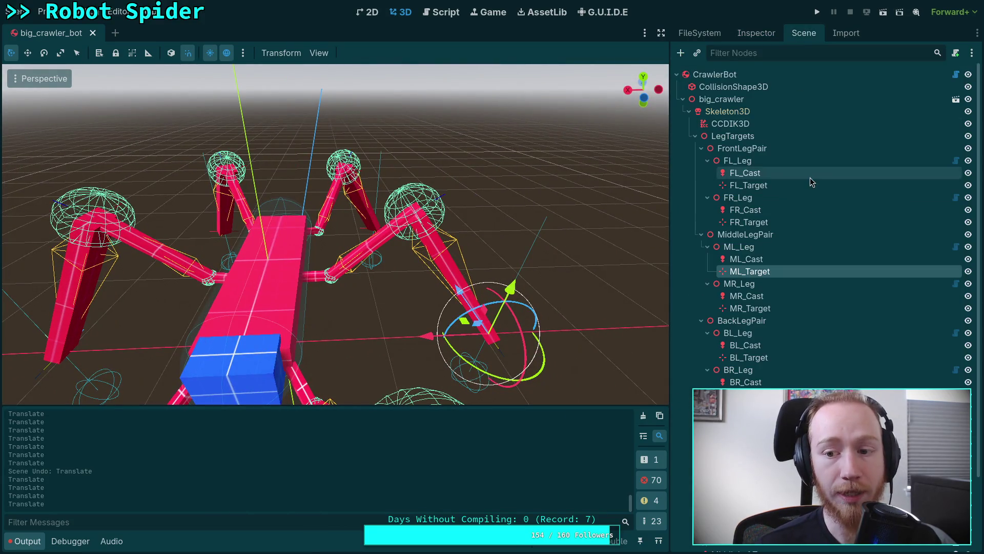
click(733, 124)
click(756, 33)
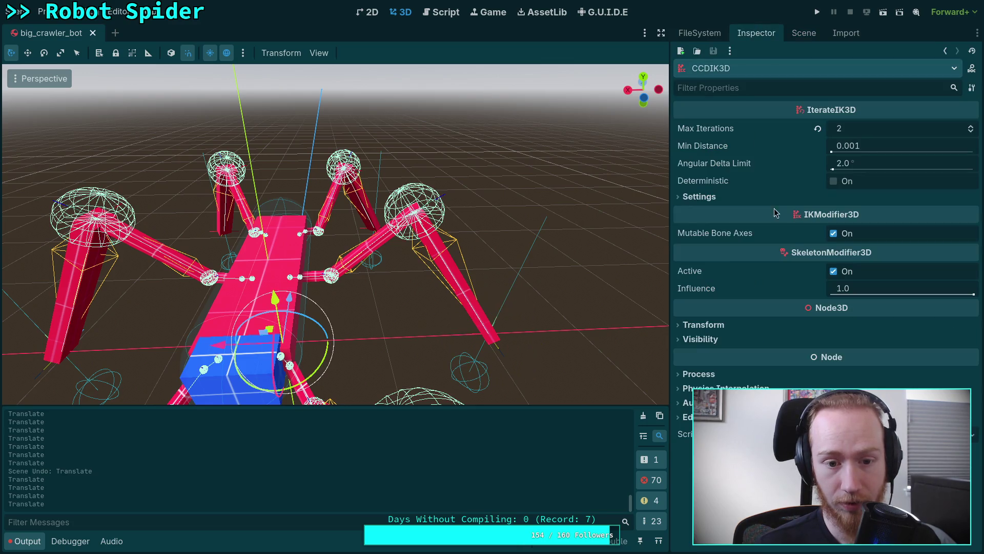
click(698, 198)
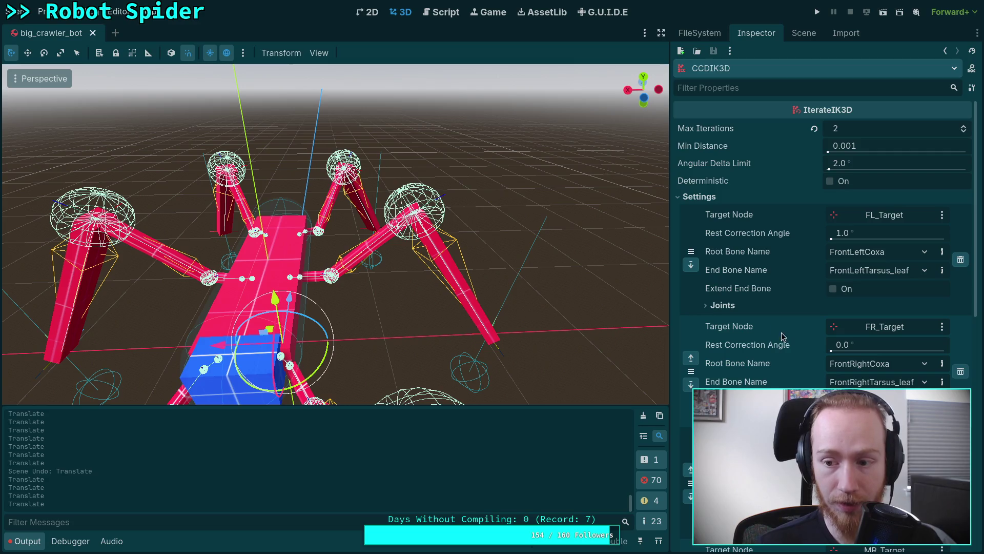
scroll(779, 333, down, 2)
click(870, 349)
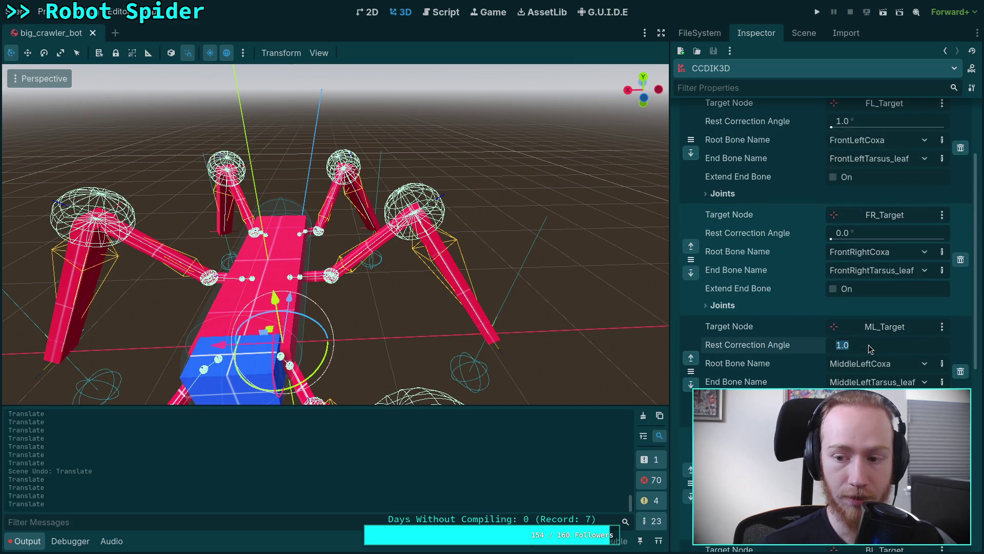
text(2)
key(Return)
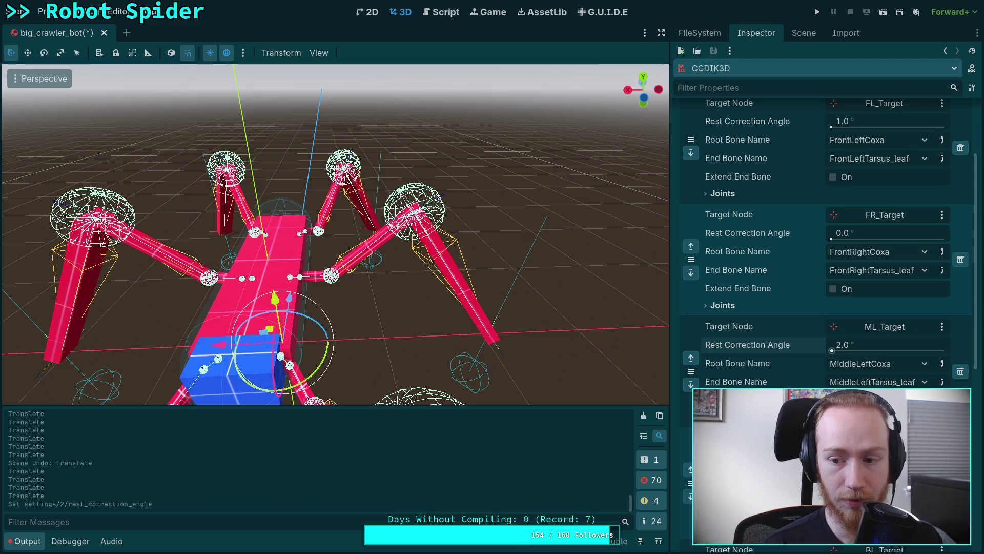
click(870, 345)
text(3)
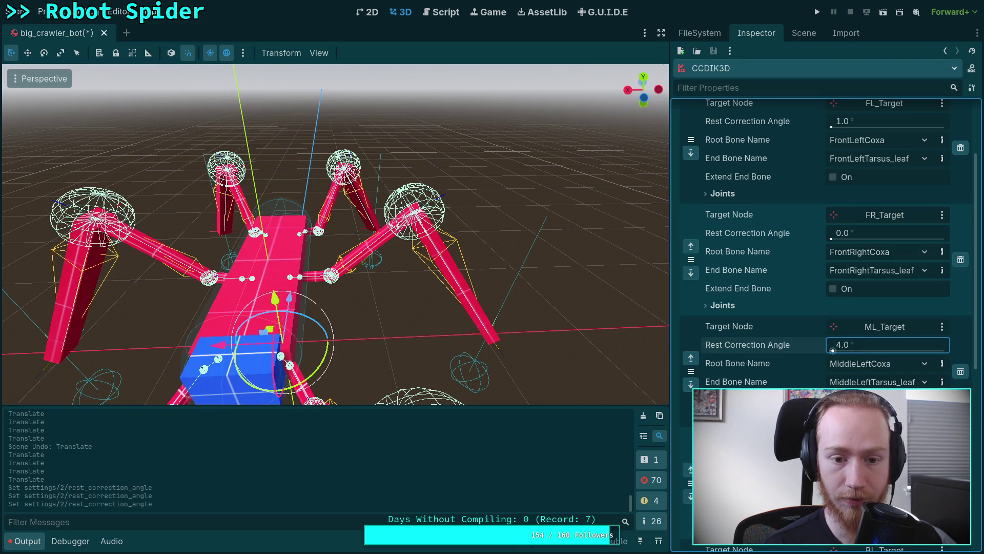
Nudge ML_Target along X to (-1.76, -0.9, 0.0) to test the leg.
mouse_move(359, 231)
mouse_down()
mouse_move(272, 218)
mouse_move(653, 372)
mouse_up()
click(510, 375)
mouse_move(446, 353)
mouse_down()
mouse_move(336, 361)
mouse_move(560, 357)
mouse_move(338, 354)
mouse_up()
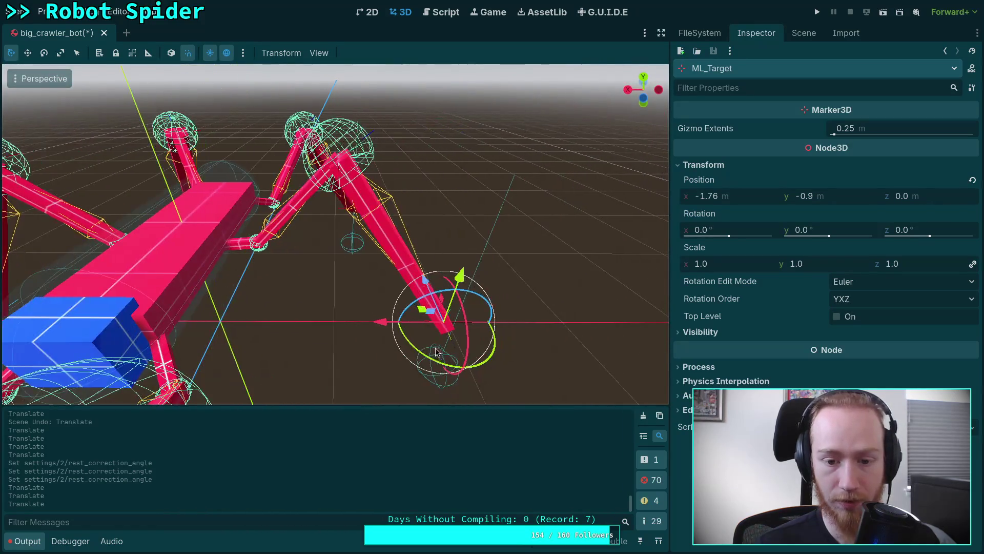
Slide ML_Target along X and lift it, stretching the middle-left leg.
drag(388, 333, 333, 333)
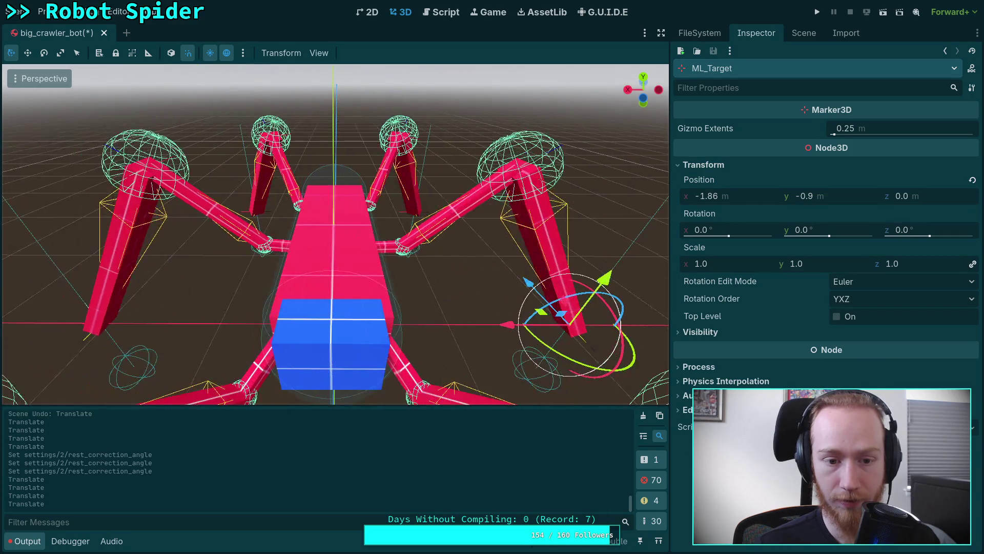
mouse_move(516, 329)
mouse_down()
mouse_move(508, 328)
mouse_move(528, 329)
mouse_move(491, 332)
mouse_move(540, 313)
mouse_move(518, 295)
mouse_move(568, 336)
mouse_move(599, 339)
mouse_move(661, 300)
mouse_up()
mouse_move(454, 238)
mouse_down()
mouse_move(518, 138)
mouse_move(503, 163)
mouse_up()
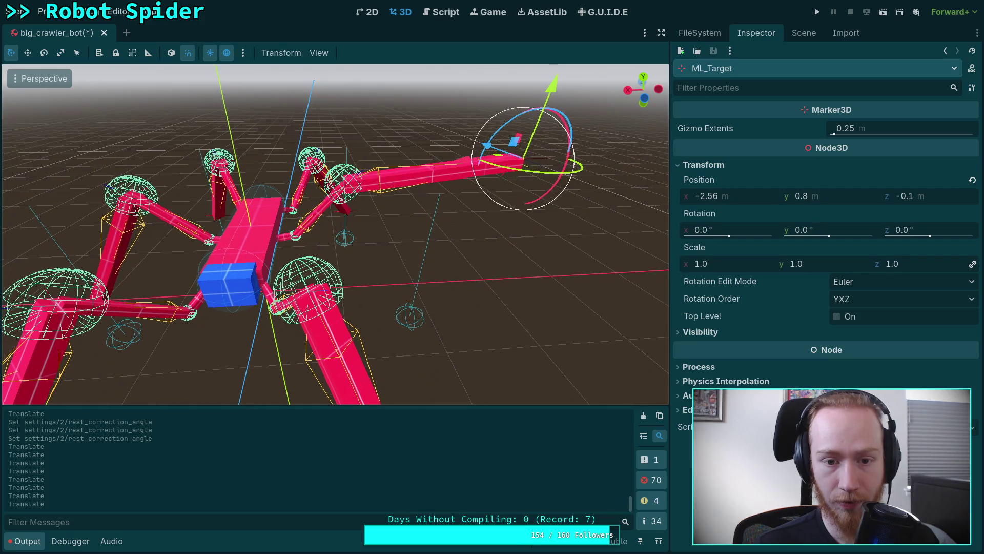
scroll(502, 163, up, 3)
Set the middle-left leg's Rest Correction Angle to 5.0° and select its ML_Target marker.
click(789, 33)
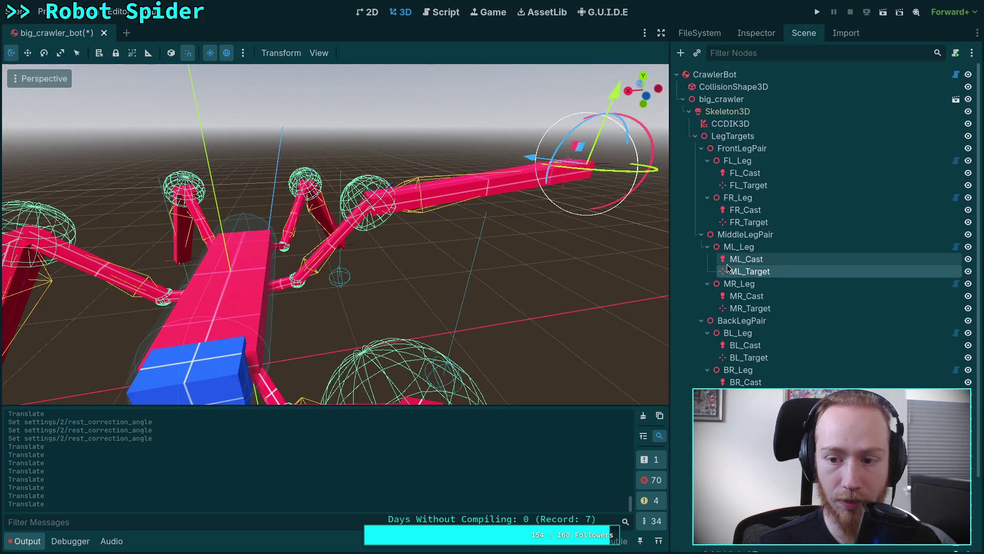
scroll(620, 238, up, 2)
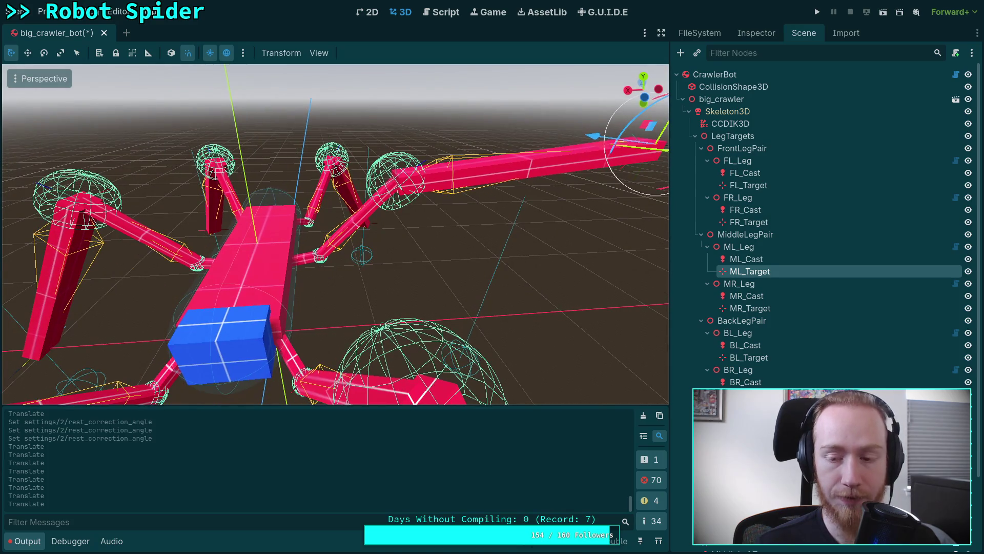
click(733, 124)
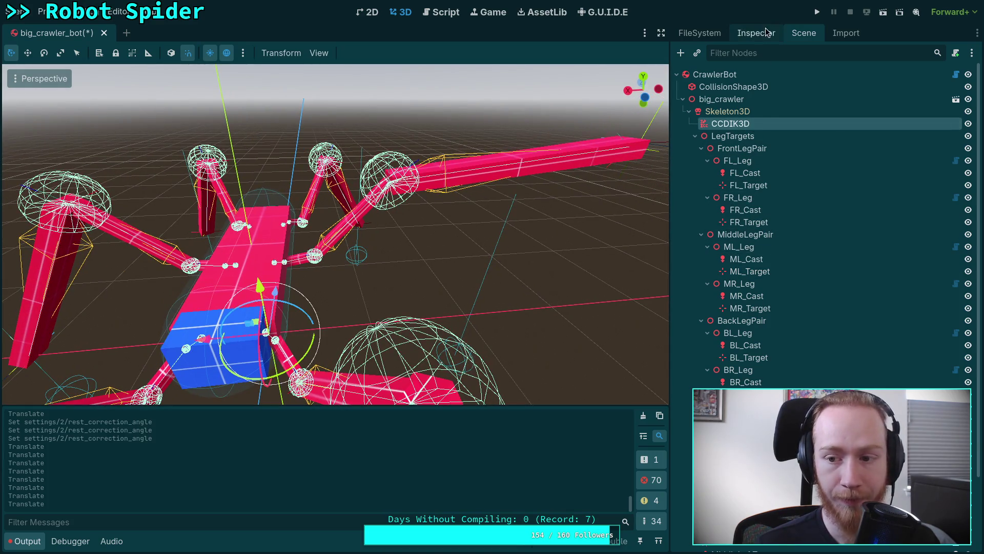
click(767, 31)
click(878, 346)
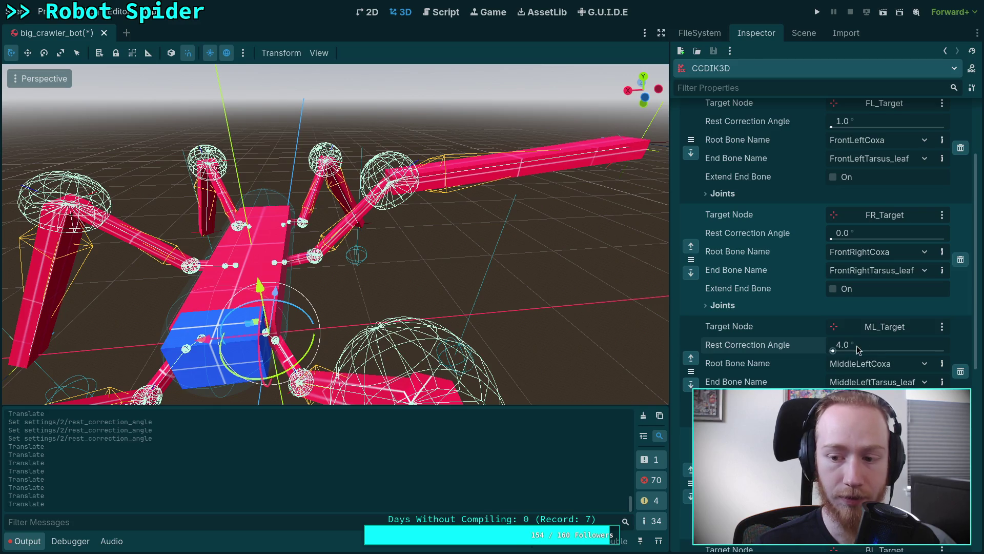
text(5)
key(Return)
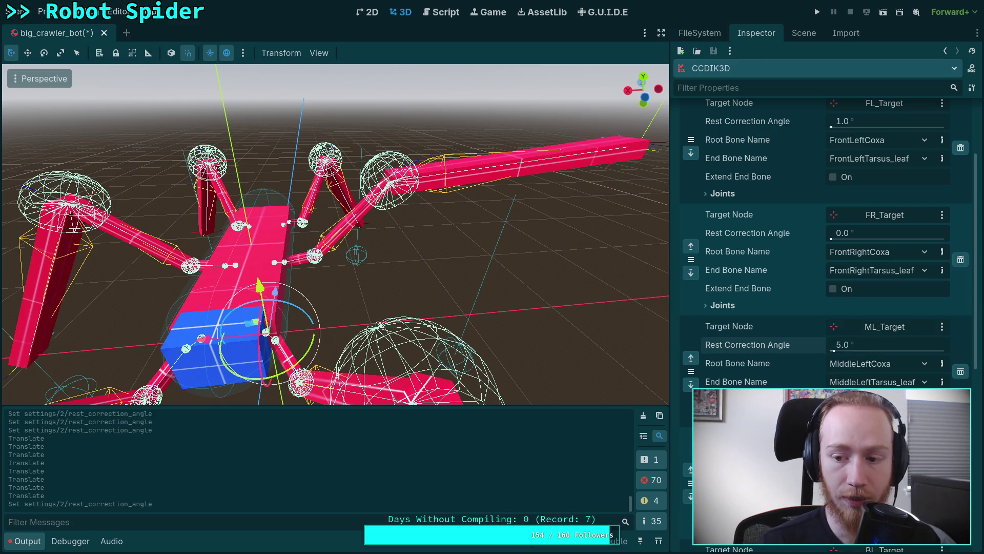
scroll(501, 216, down, 3)
click(526, 178)
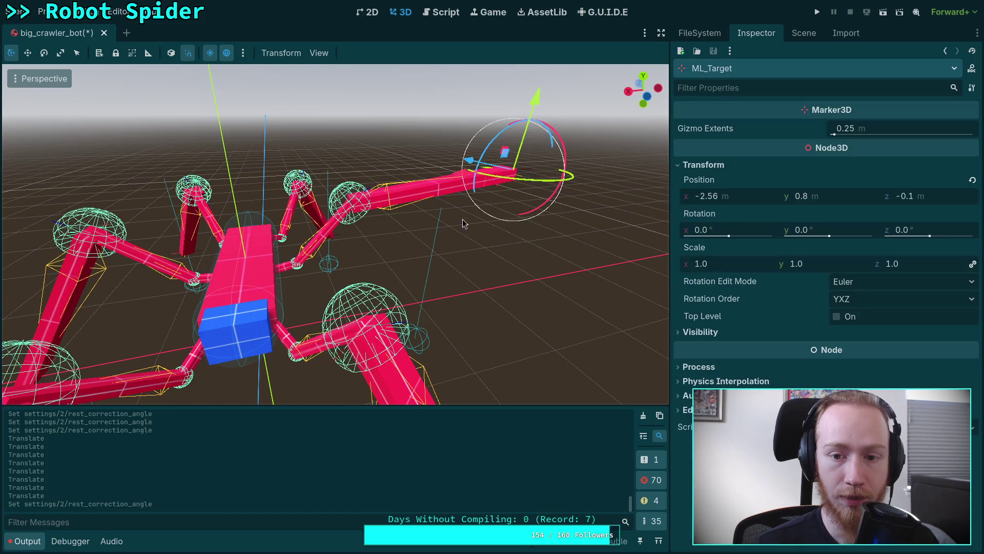
Drag ML_Target down and along Z until it sits at (-1.86, -0.9, 0.0).
mouse_move(511, 160)
mouse_down()
mouse_move(464, 276)
mouse_move(492, 267)
mouse_move(529, 192)
mouse_move(473, 172)
mouse_move(400, 242)
mouse_move(413, 297)
mouse_up()
scroll(413, 297, up, 5)
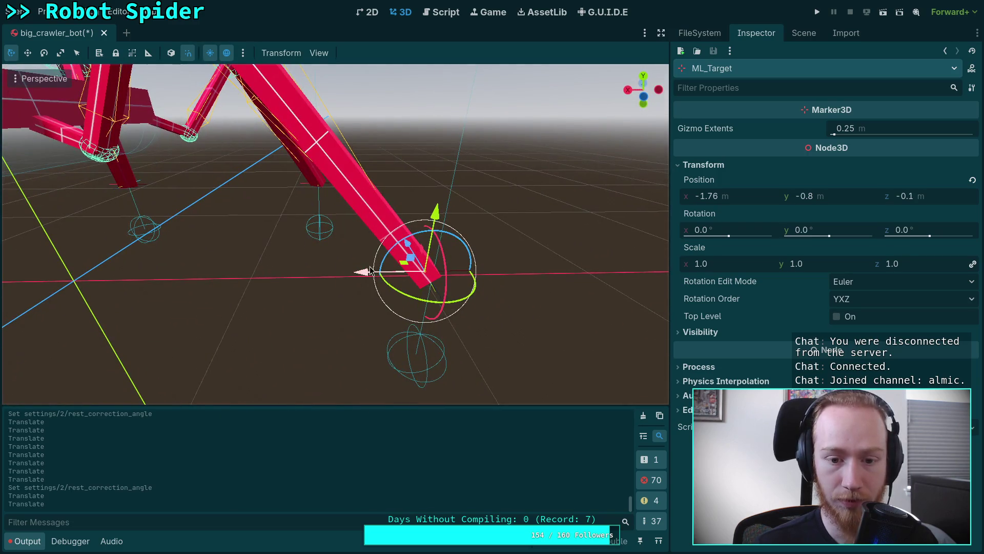
drag(340, 203, 339, 206)
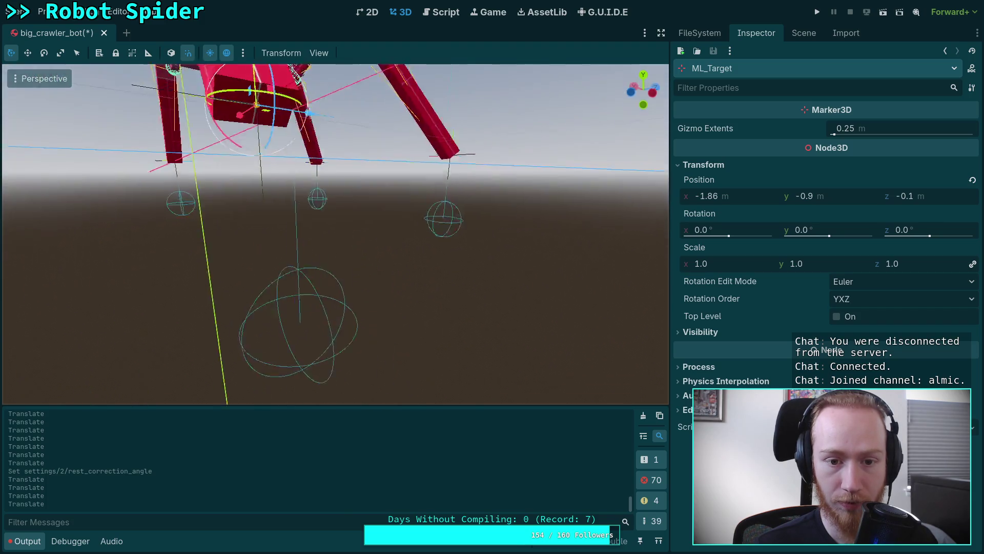
drag(379, 154, 400, 152)
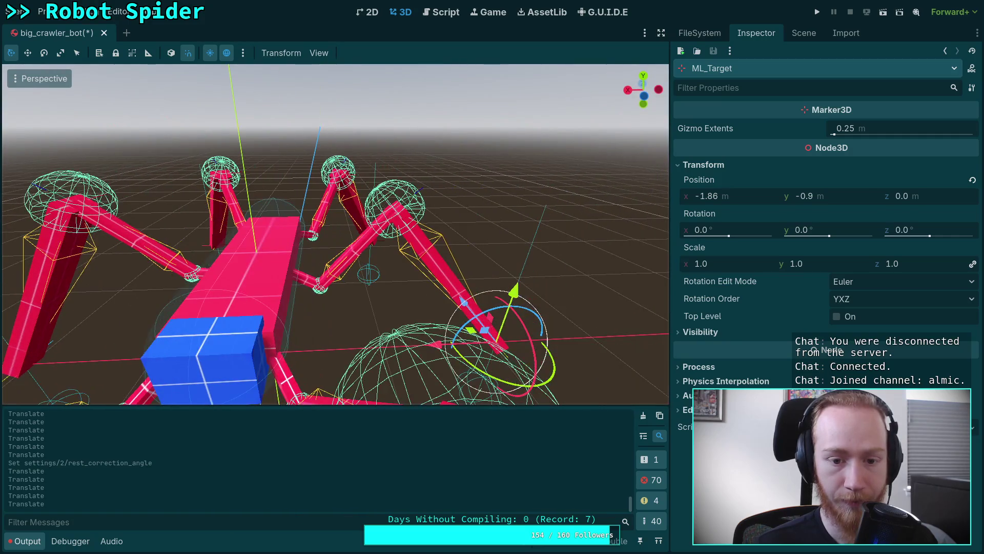
click(803, 34)
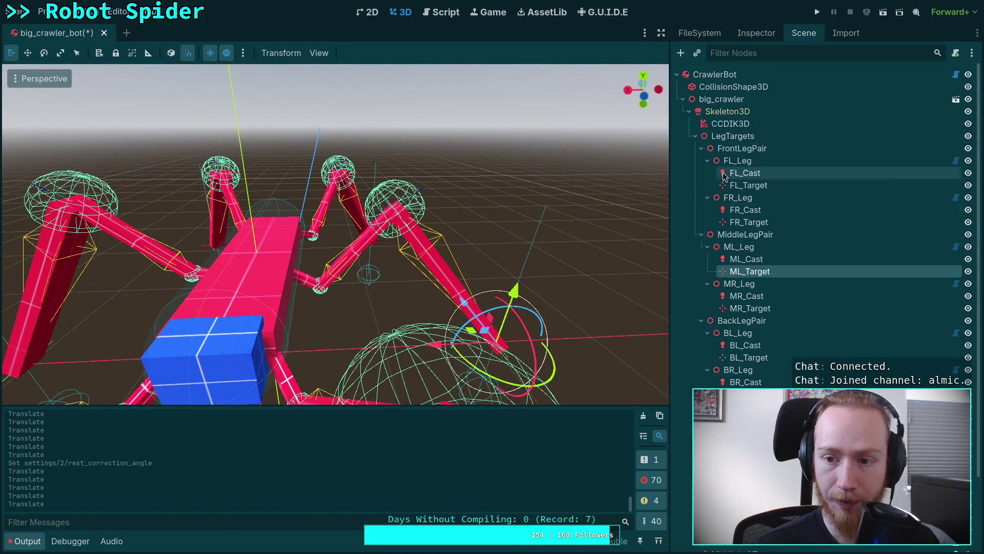
click(718, 126)
click(756, 34)
scroll(713, 266, up, 2)
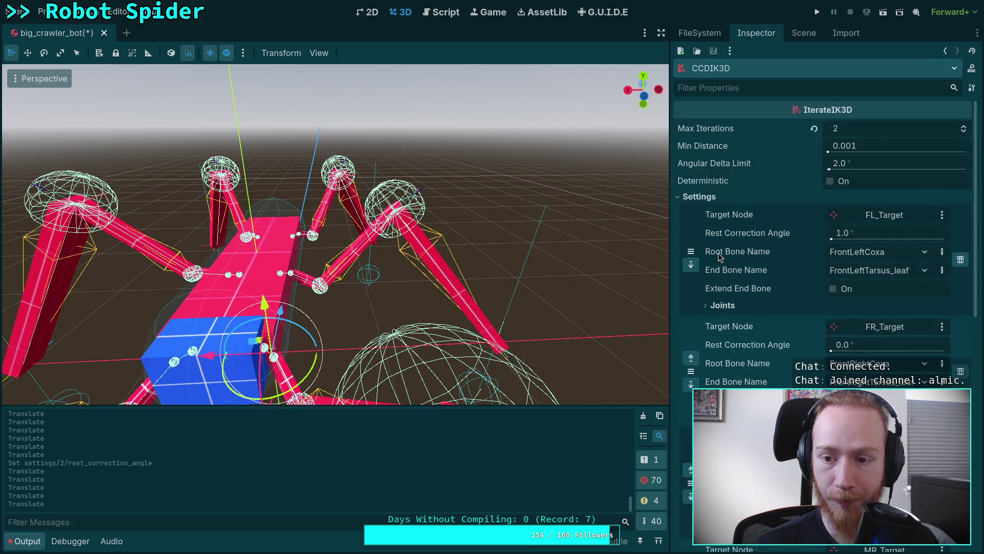
click(708, 201)
click(834, 272)
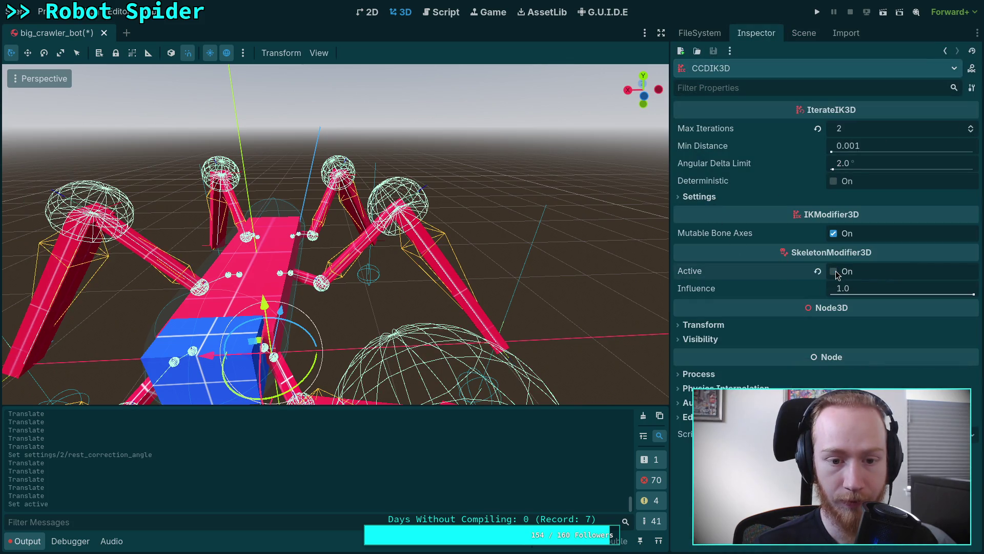
click(834, 272)
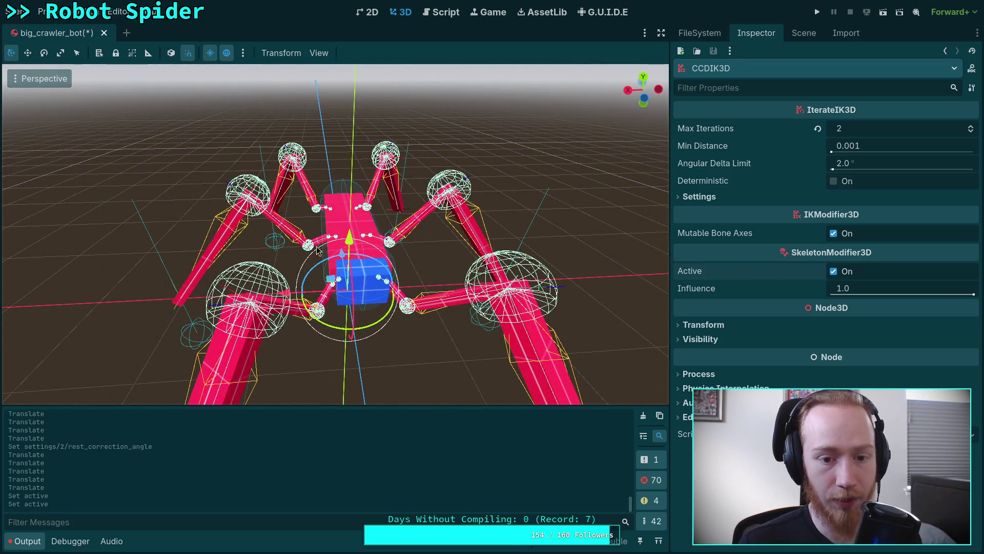
scroll(533, 319, up, 4)
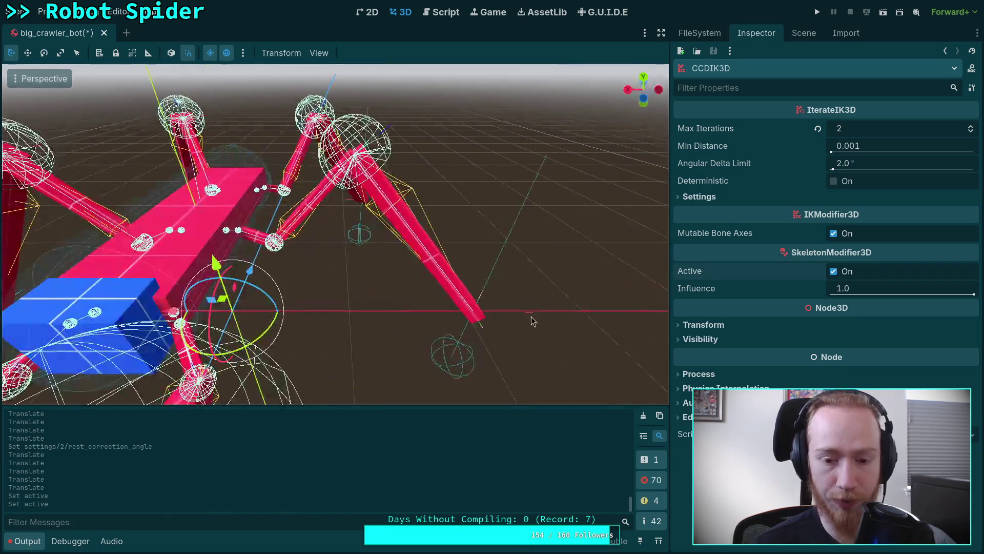
click(490, 341)
mouse_move(458, 300)
mouse_down()
mouse_move(330, 237)
mouse_move(376, 353)
mouse_move(213, 279)
mouse_move(362, 281)
mouse_move(439, 292)
mouse_move(463, 308)
mouse_up()
drag(393, 317, 382, 319)
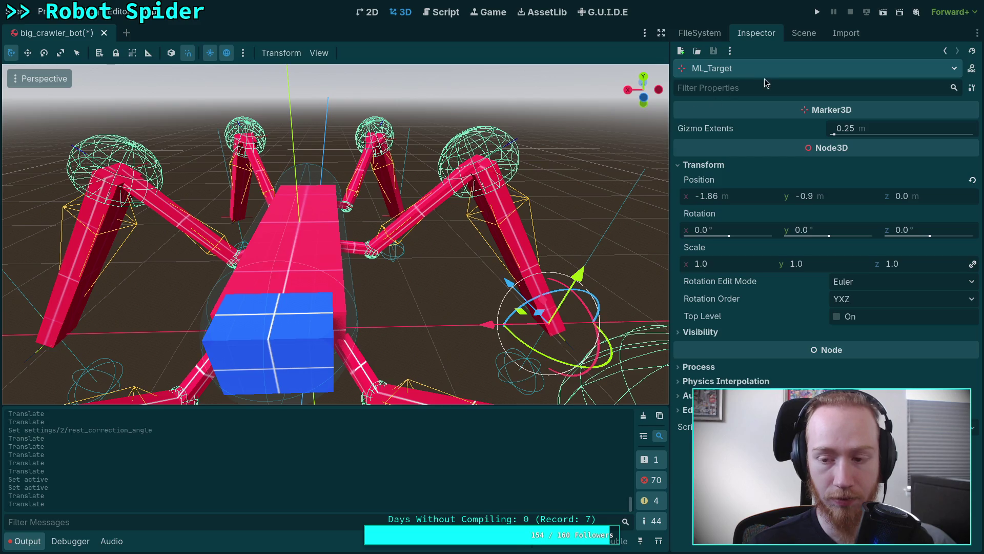
Switch Skeleton3D's Callback Mode to Physics, then set it back to Idle.
click(802, 33)
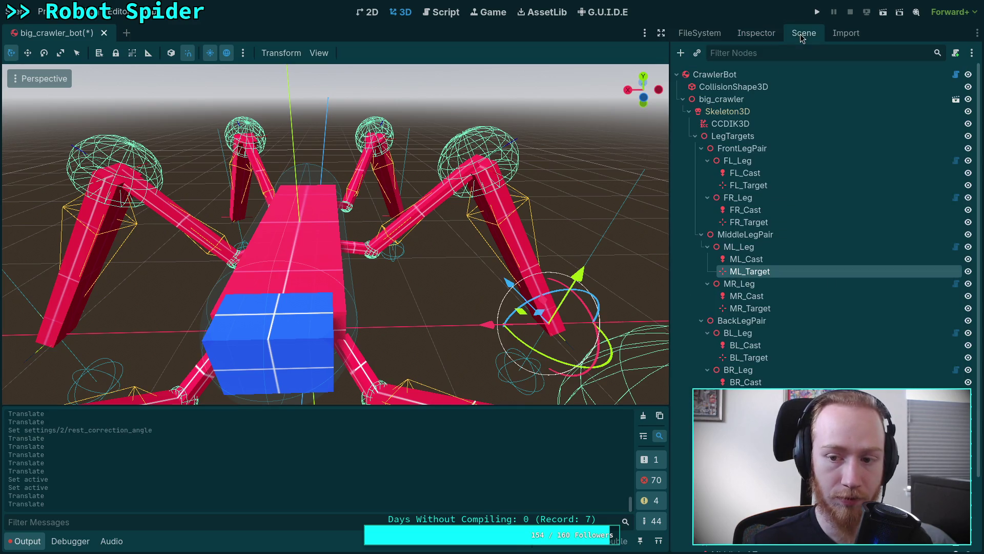
click(730, 100)
click(727, 112)
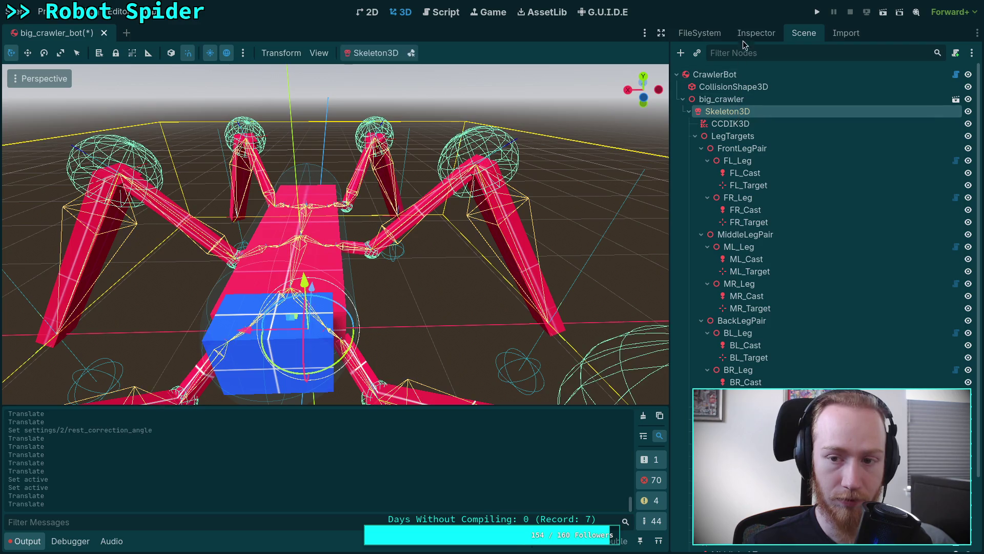
click(748, 33)
scroll(752, 331, down, 1)
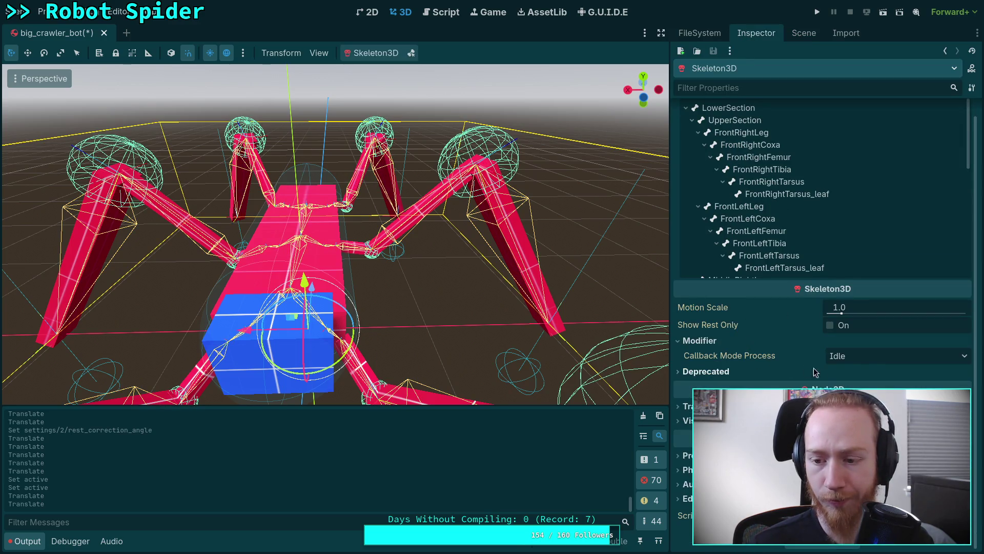
click(882, 359)
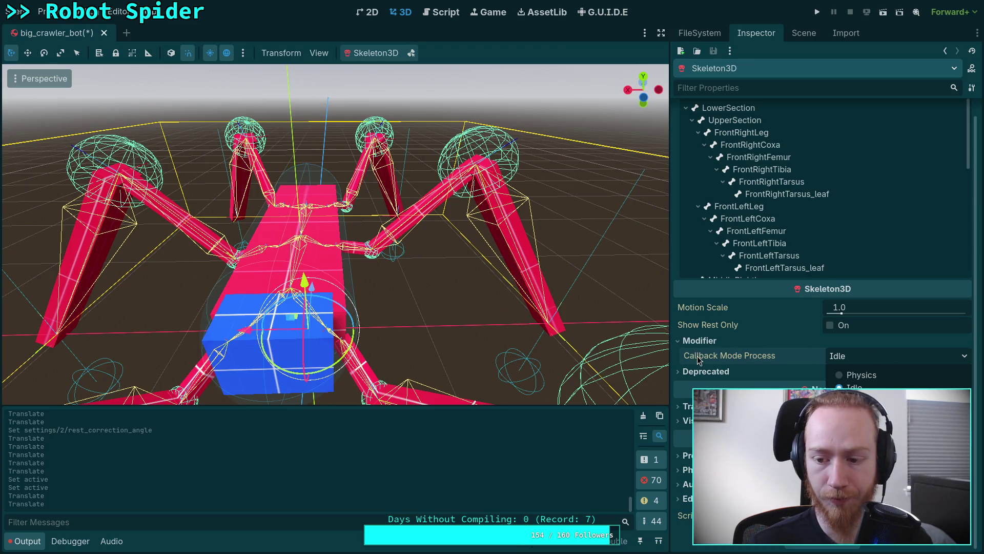
click(851, 376)
click(842, 359)
click(851, 386)
Select ML_Target and drag it far out along its X arrow.
click(804, 33)
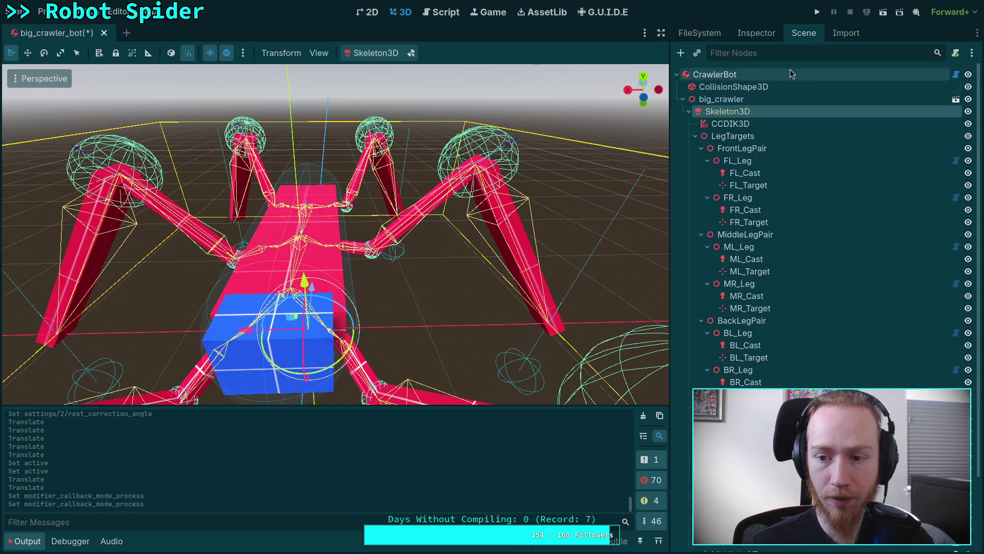
click(751, 272)
mouse_move(487, 325)
mouse_down()
mouse_move(395, 331)
mouse_move(631, 320)
mouse_move(493, 310)
mouse_move(630, 143)
mouse_move(615, 176)
mouse_move(451, 209)
mouse_move(516, 96)
mouse_move(465, 123)
mouse_move(525, 160)
mouse_move(495, 182)
mouse_move(423, 127)
mouse_move(503, 185)
mouse_up()
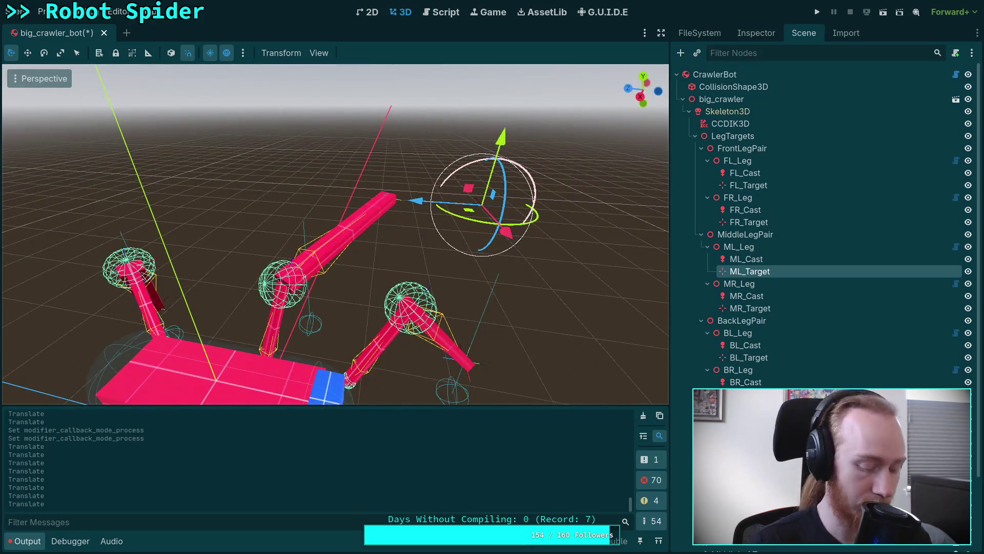
Undo the stretch and move ML_Target down and inward beside the body.
key(ctrl+z)
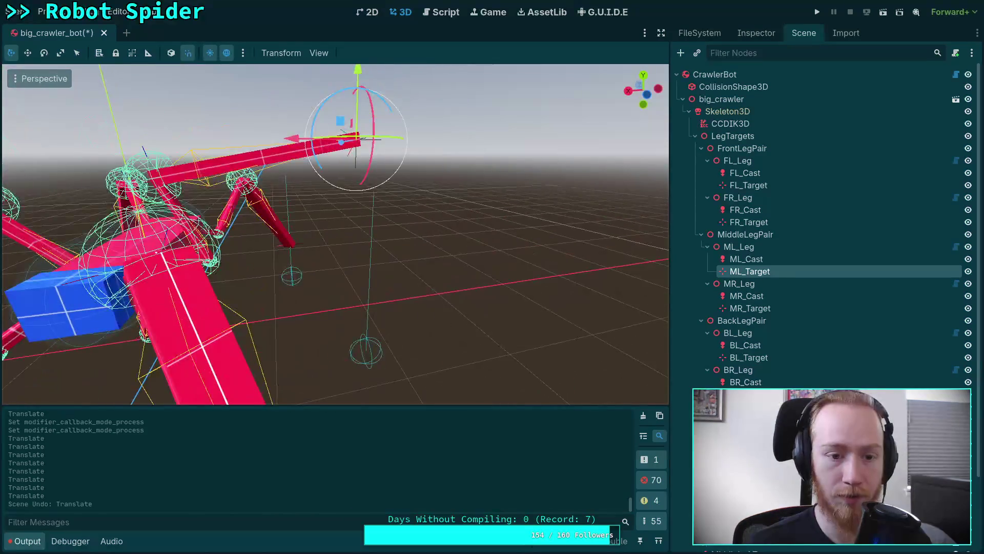
mouse_move(403, 172)
mouse_down()
mouse_move(394, 250)
mouse_move(459, 238)
mouse_up()
mouse_move(468, 249)
mouse_down()
mouse_move(459, 233)
mouse_move(459, 299)
mouse_move(421, 306)
mouse_move(405, 342)
mouse_move(339, 322)
mouse_move(216, 249)
mouse_move(307, 226)
mouse_move(253, 256)
mouse_up()
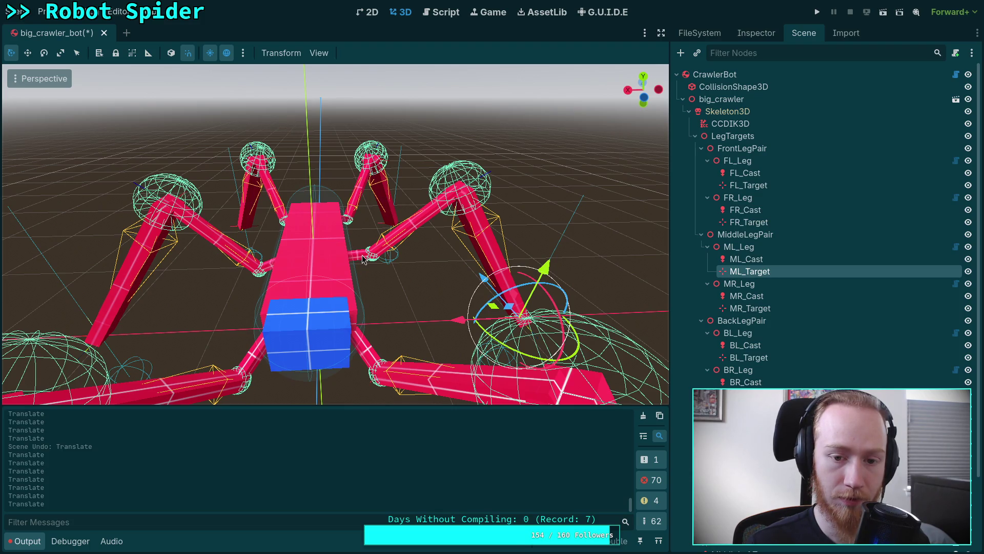
scroll(363, 259, down, 3)
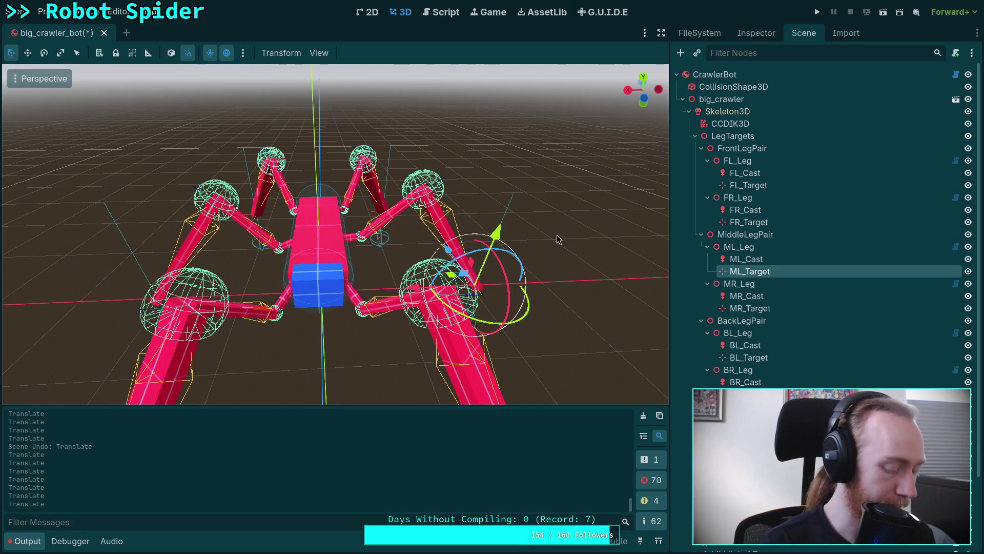
Switch through workspaces to the terminal's godot tmux window running Neovim.
key(super+3)
key(super+3)
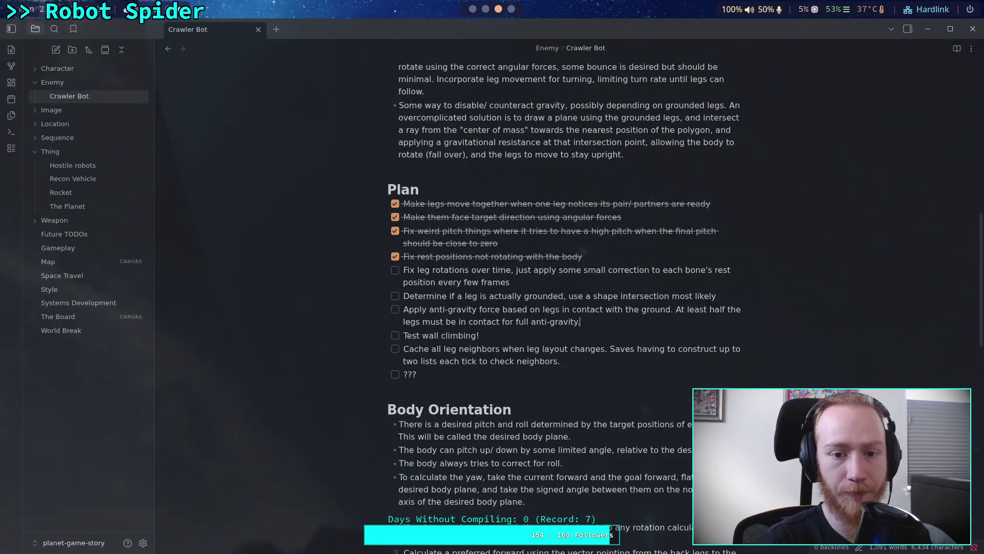
key(super+4)
key(super+1)
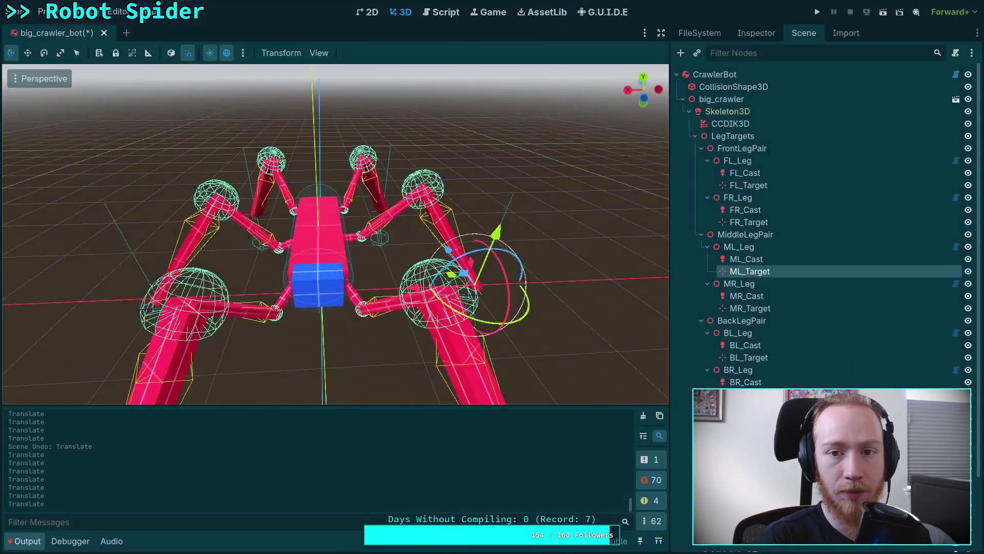
key(super+2)
click(476, 29)
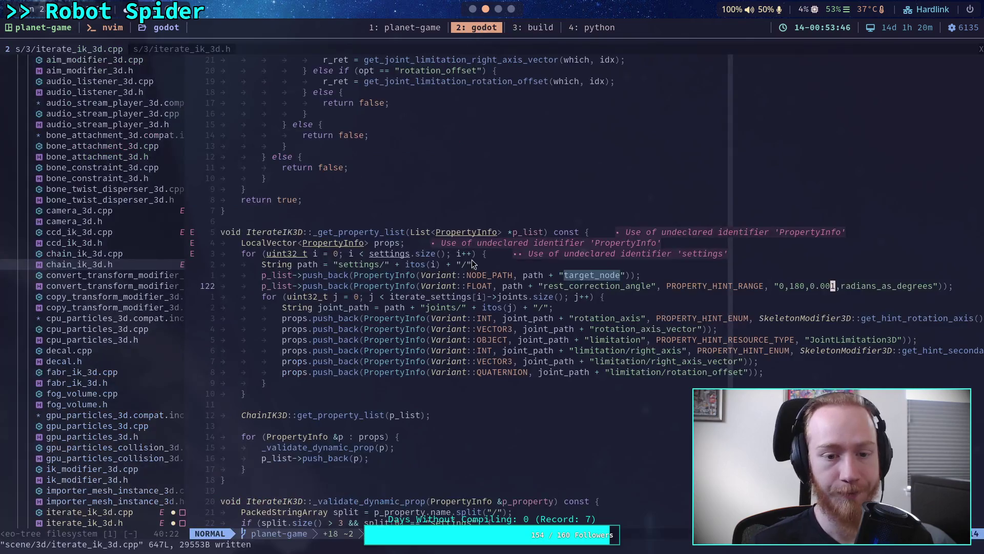
Open iterate_ik_3d.h and review the parent pose and rest correction checks.
click(175, 51)
scroll(536, 353, up, 20)
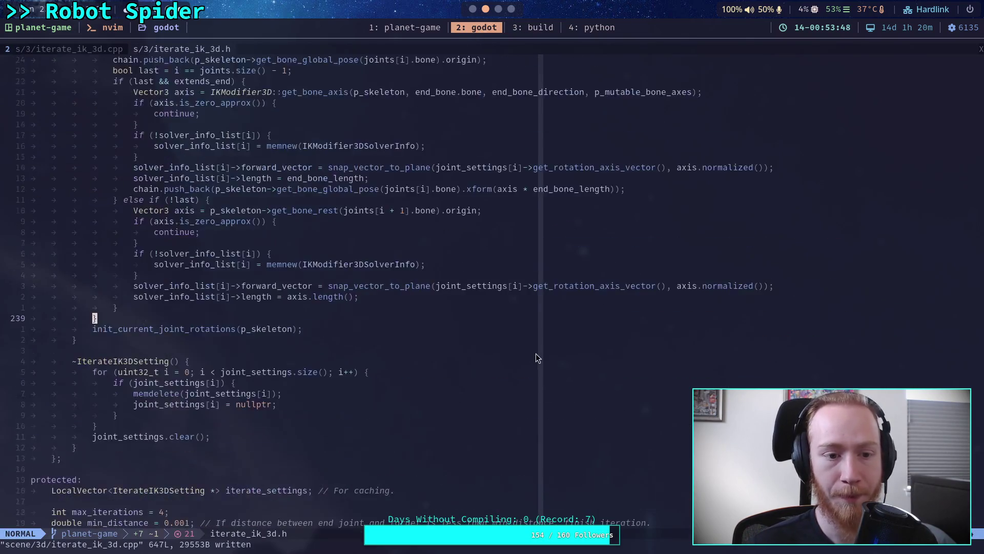
scroll(374, 321, up, 4)
click(297, 260)
scroll(296, 259, down, 3)
scroll(297, 258, down, 3)
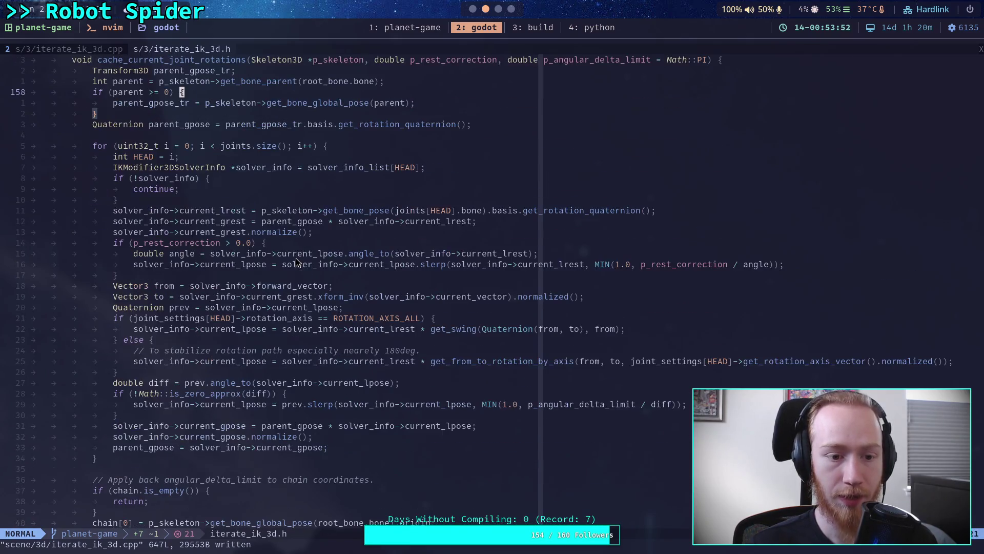
scroll(241, 287, up, 3)
click(177, 329)
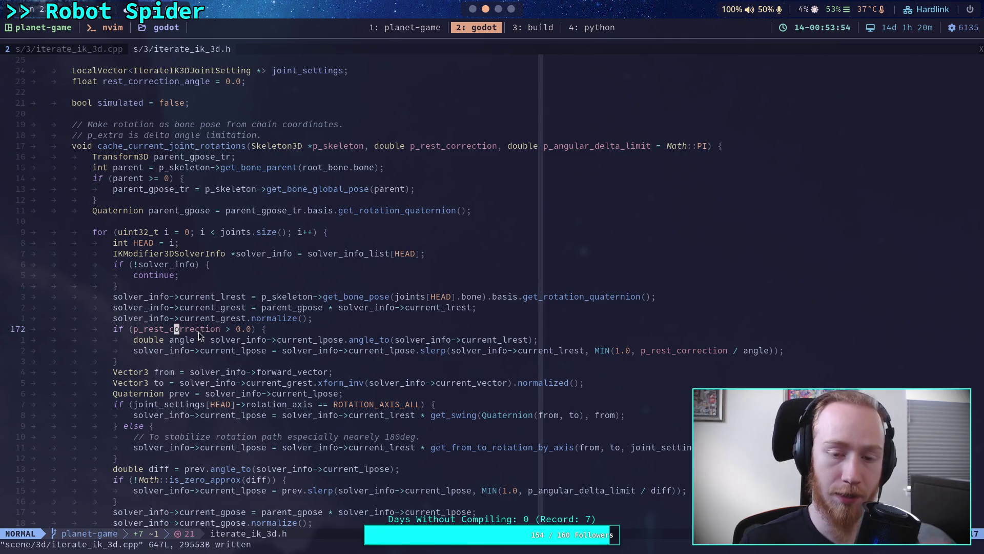
Return to Godot and show the CCDIK3D solver node's properties.
click(472, 9)
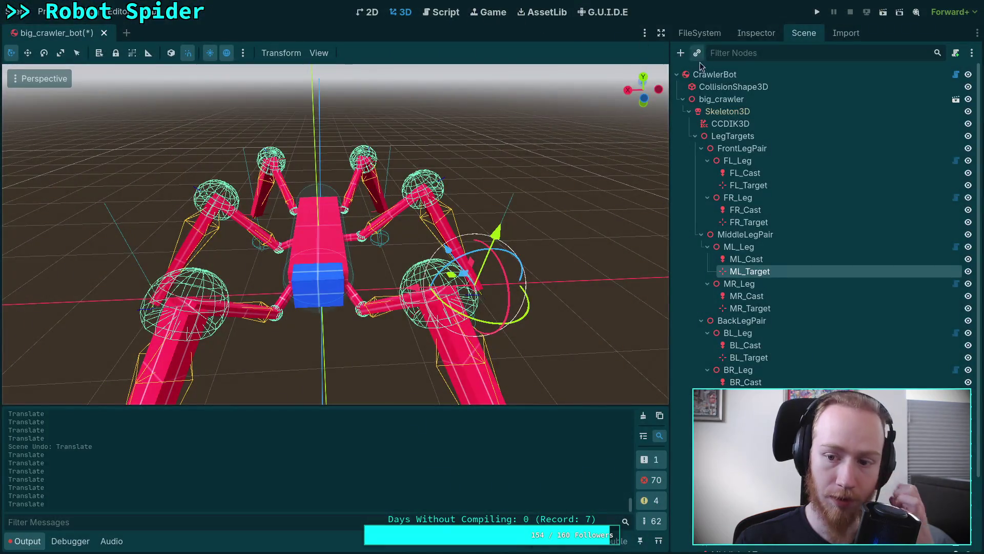
click(732, 123)
click(740, 36)
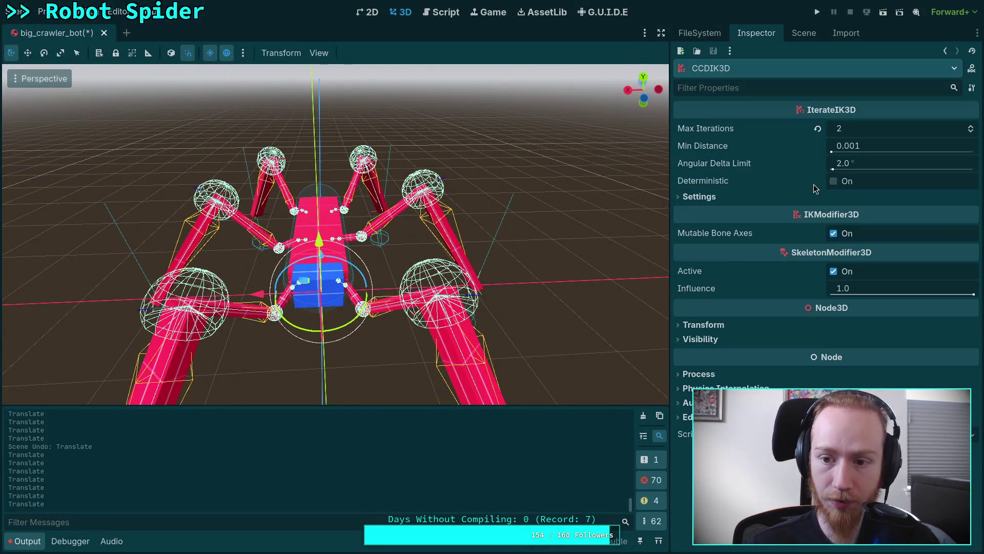
Toggle Deterministic on and back off, save the scene, and move to iterate_ik_3d.h on GitHub.
click(834, 181)
click(834, 182)
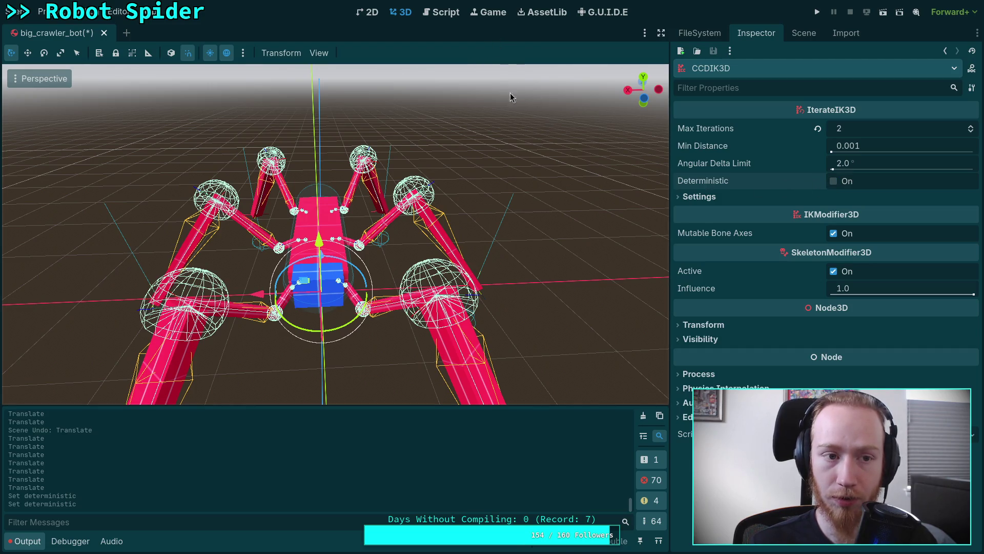
key(ctrl+s)
key(super+Right)
key(super+Right)
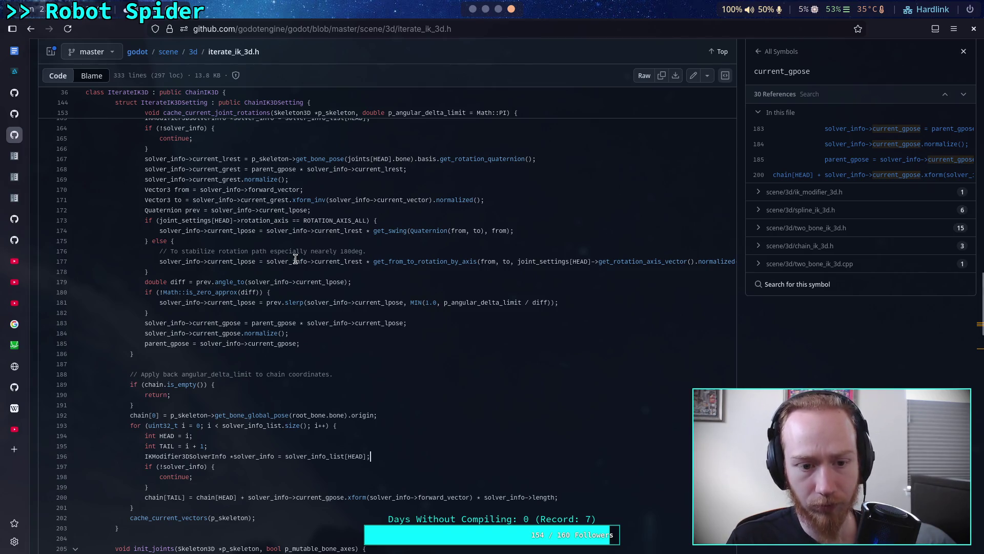
scroll(295, 259, up, 2)
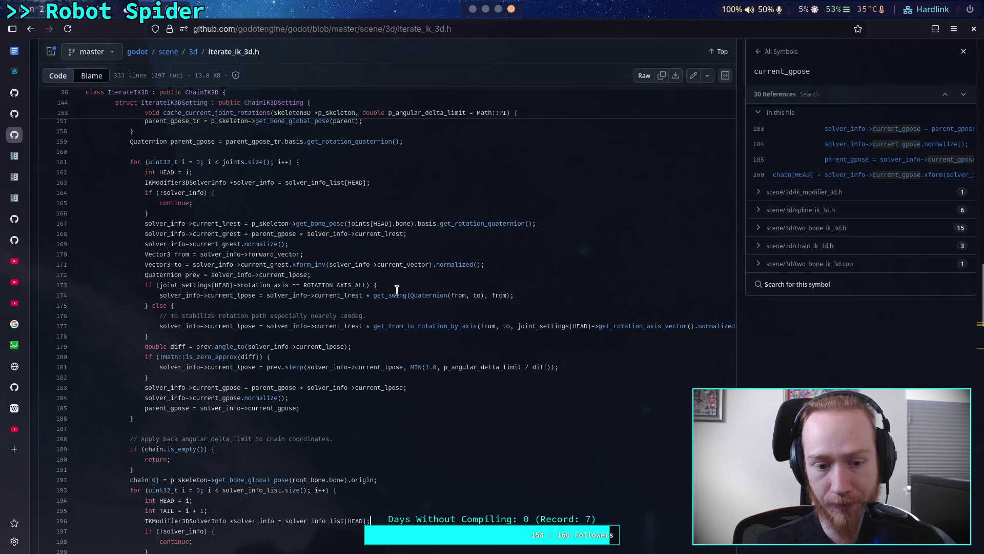
scroll(379, 279, up, 3)
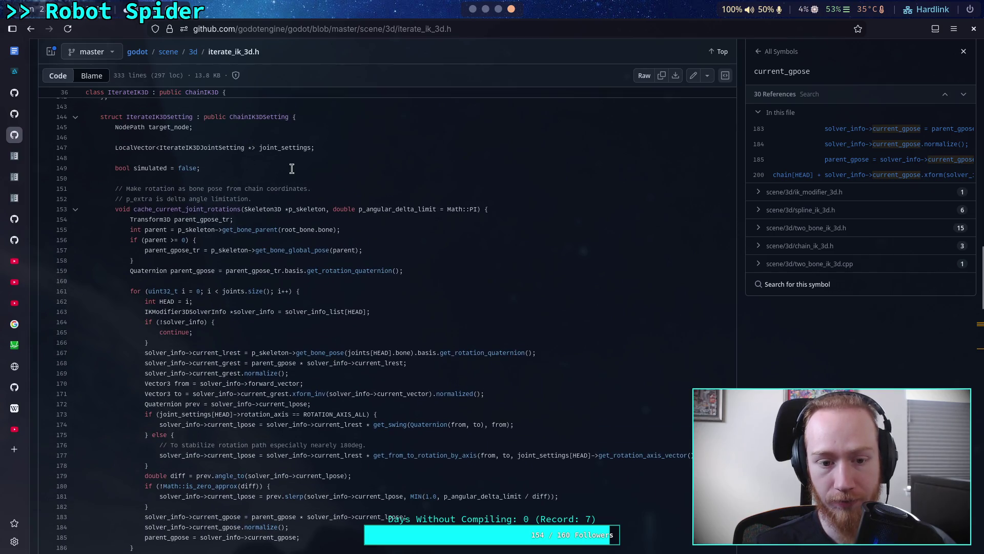
scroll(292, 169, down, 3)
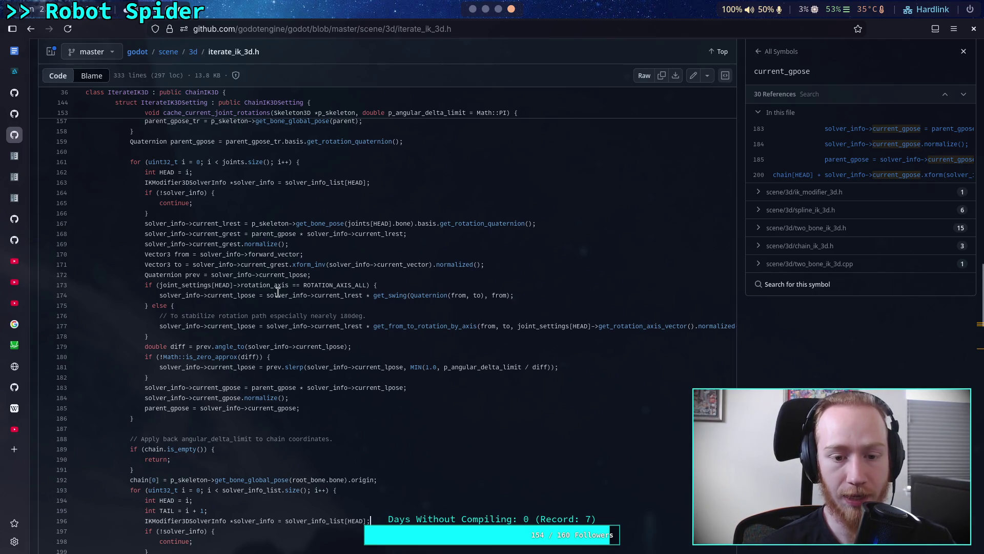
drag(259, 275, 289, 276)
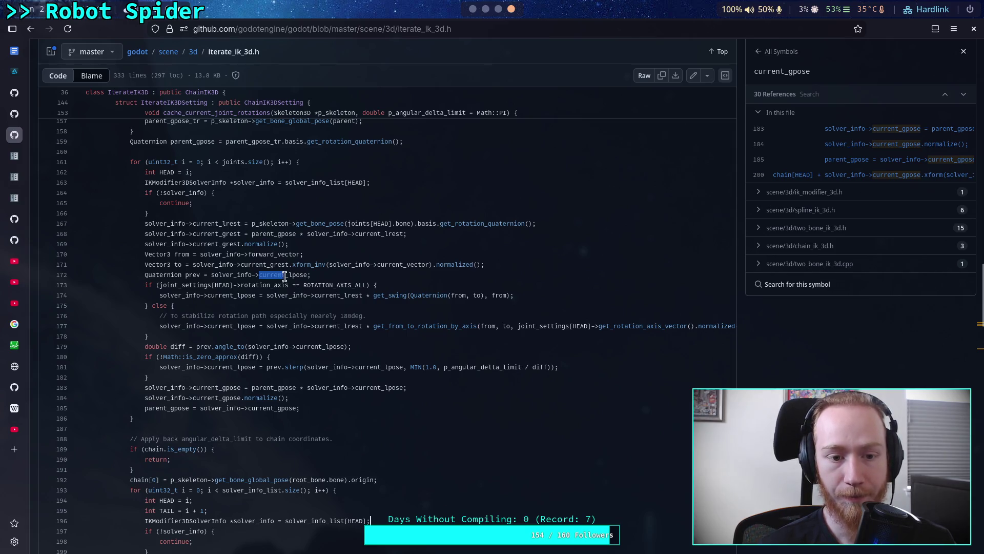
List current_lpose references, highlight the line 174 and 179 expressions, then open the build output.
double_click(268, 275)
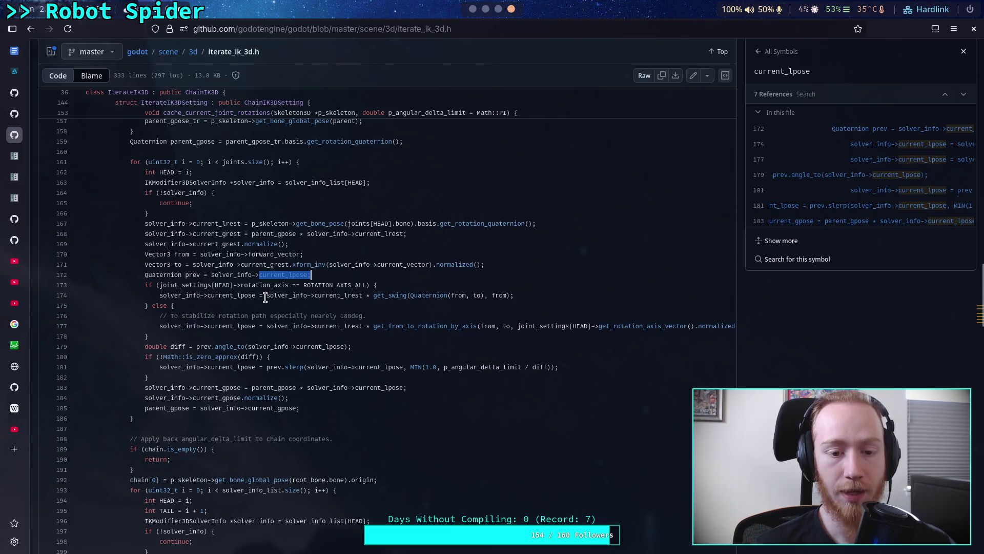
drag(454, 296, 515, 296)
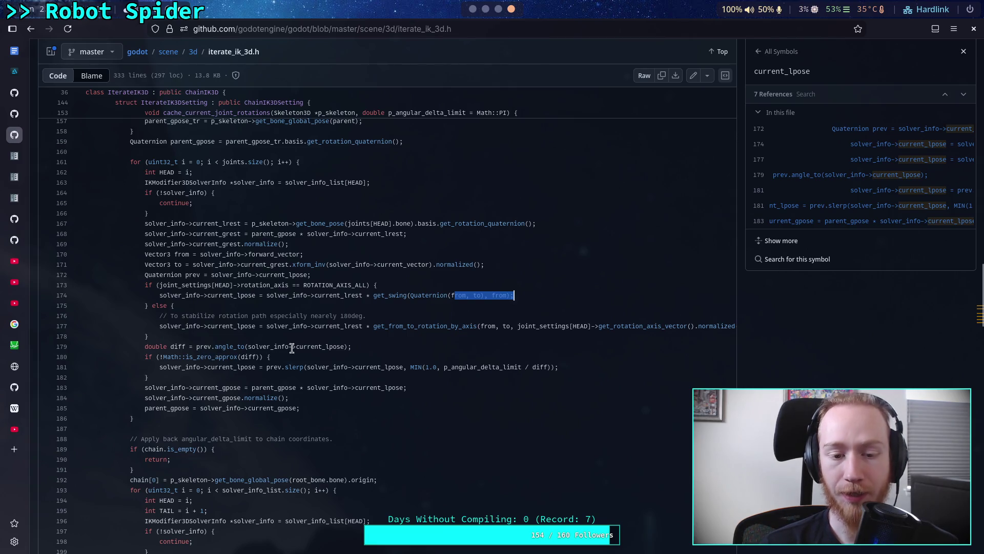
drag(200, 348, 352, 349)
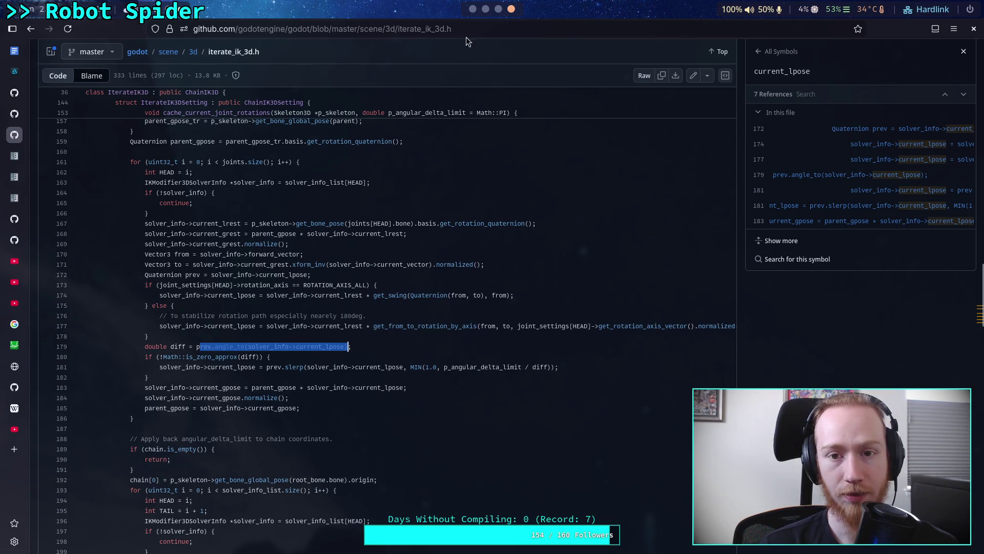
click(485, 10)
click(534, 27)
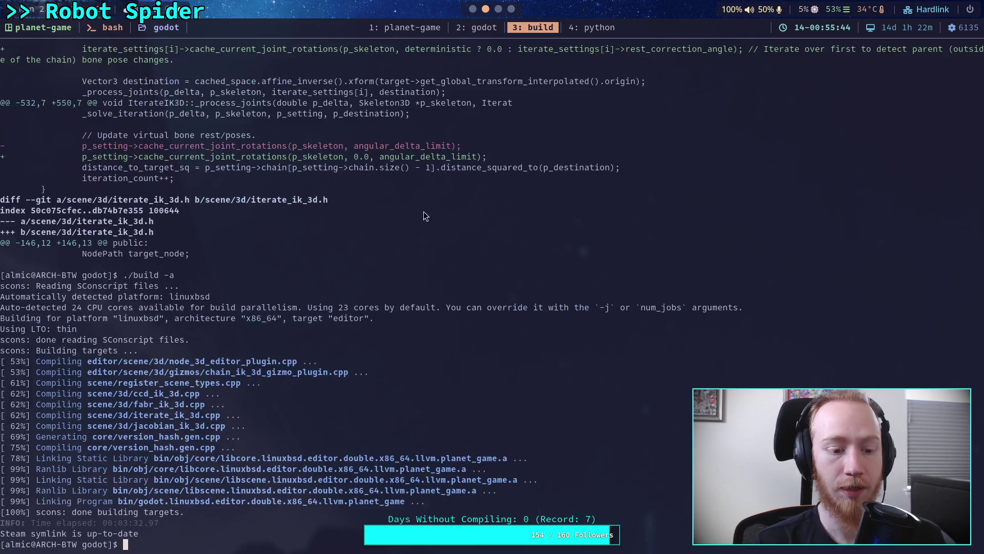
In Neovim's file tree, open the build script to check it, then close it.
click(468, 30)
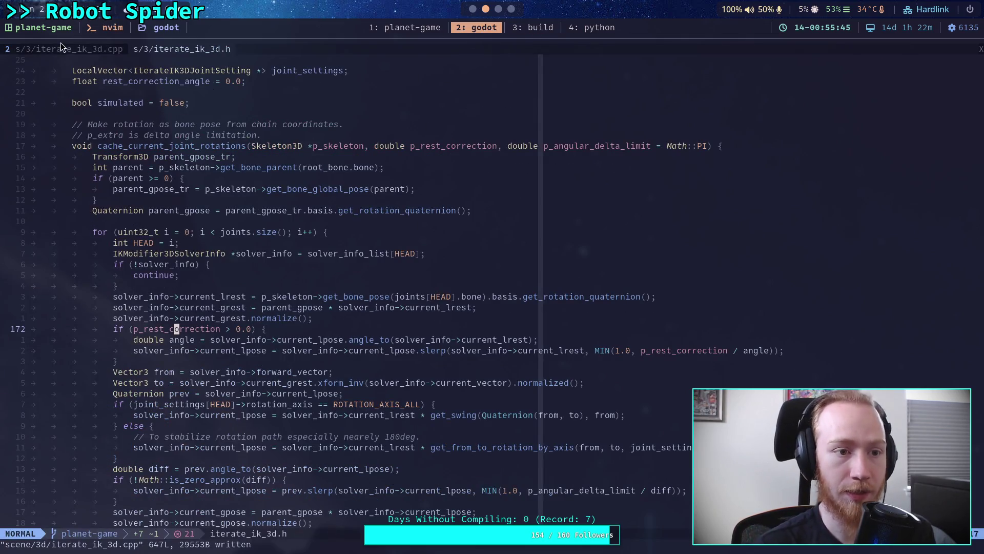
click(61, 47)
scroll(111, 263, down, 5)
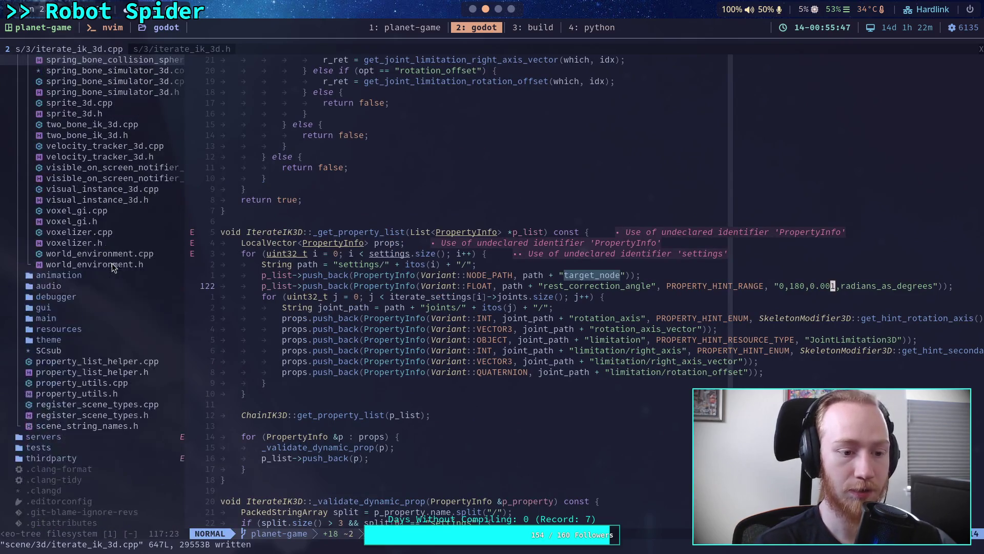
scroll(111, 263, down, 13)
click(60, 264)
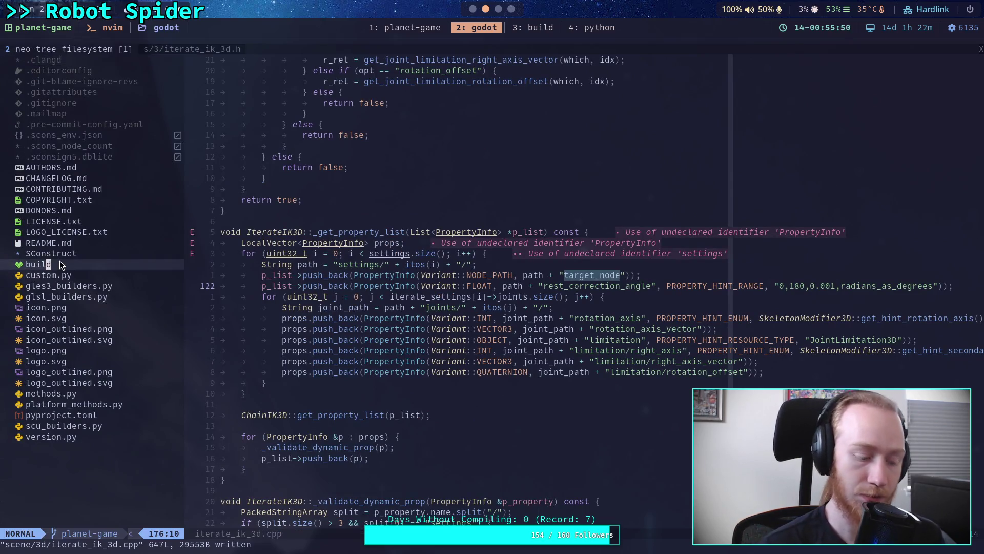
key(Return)
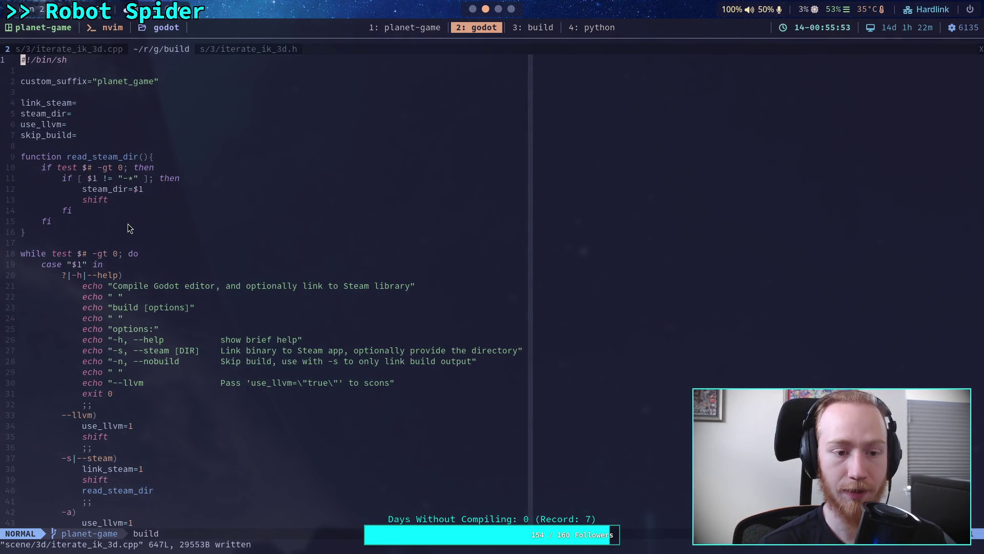
click(981, 50)
click(76, 50)
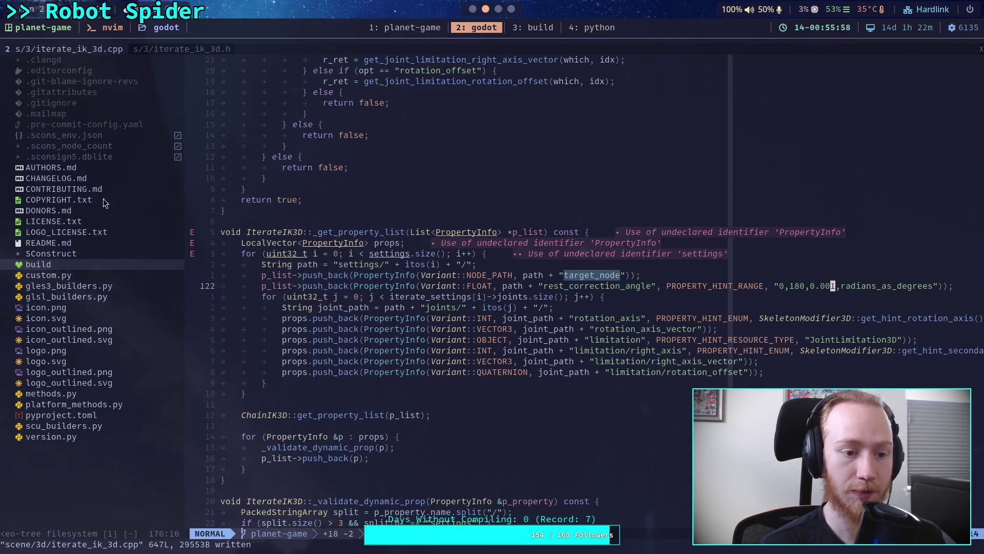
Comment out production = "yes" in custom.py, save, and return to iterate_ik_3d.h.
click(70, 274)
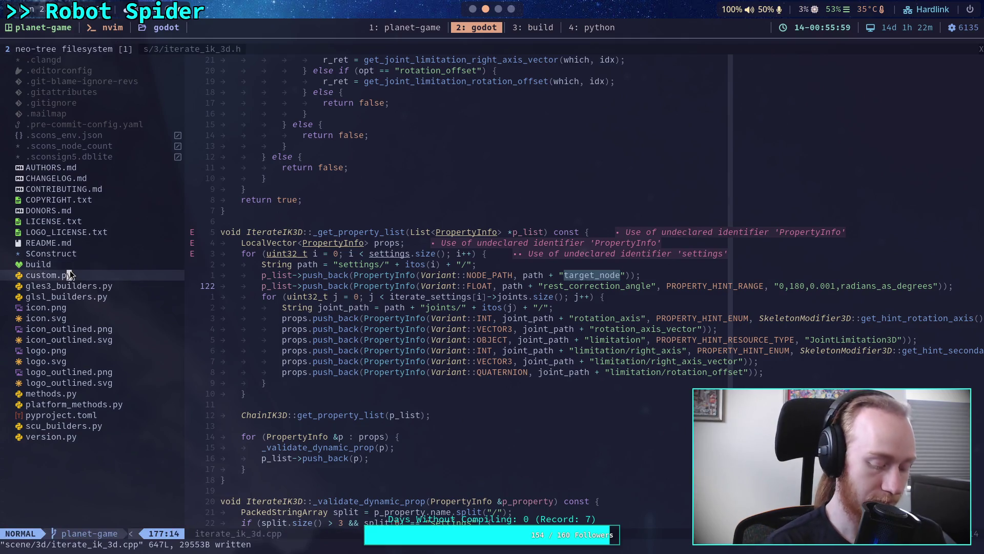
double_click(69, 272)
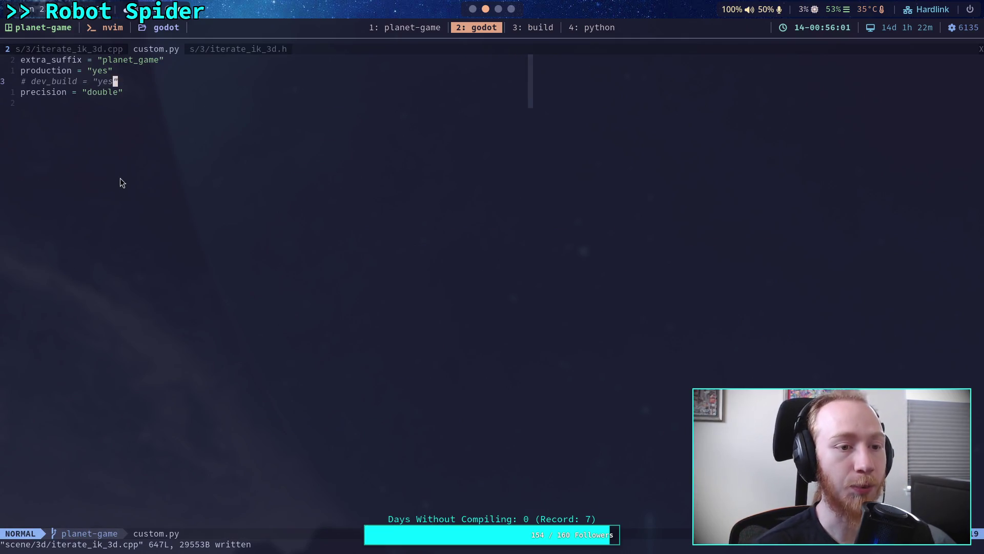
key(k)
key(h)
key(h)
key(h)
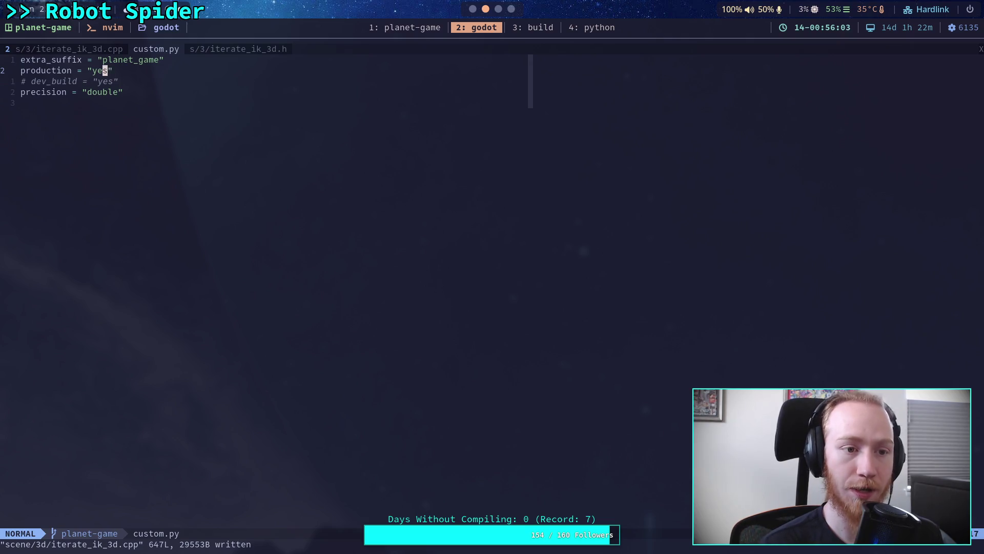
text(bi#)
key(Escape)
text(:w)
key(Return)
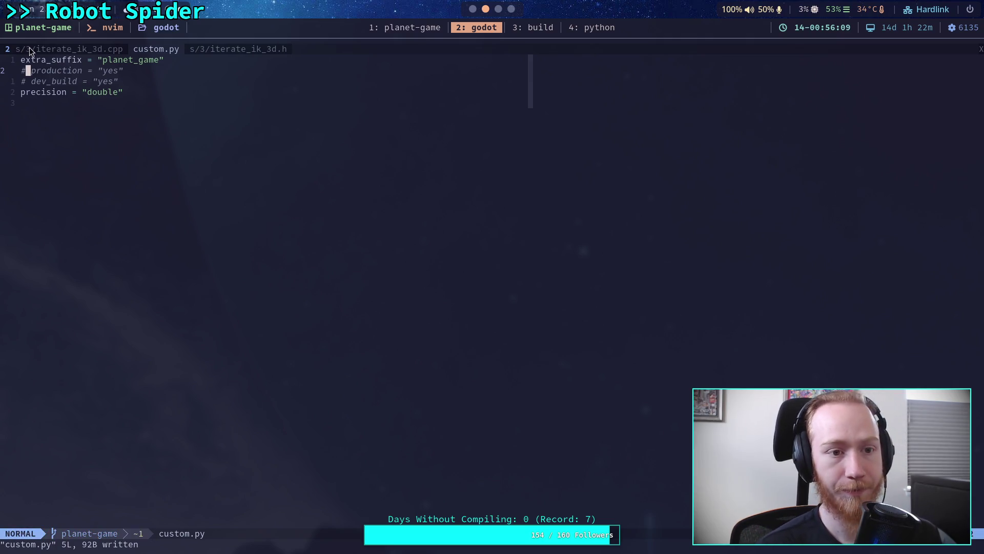
click(60, 50)
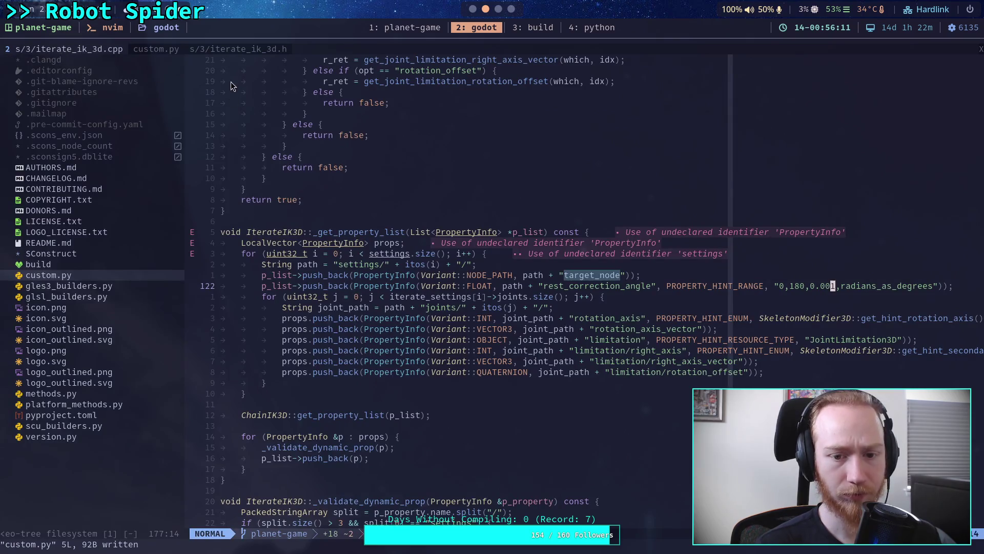
click(238, 49)
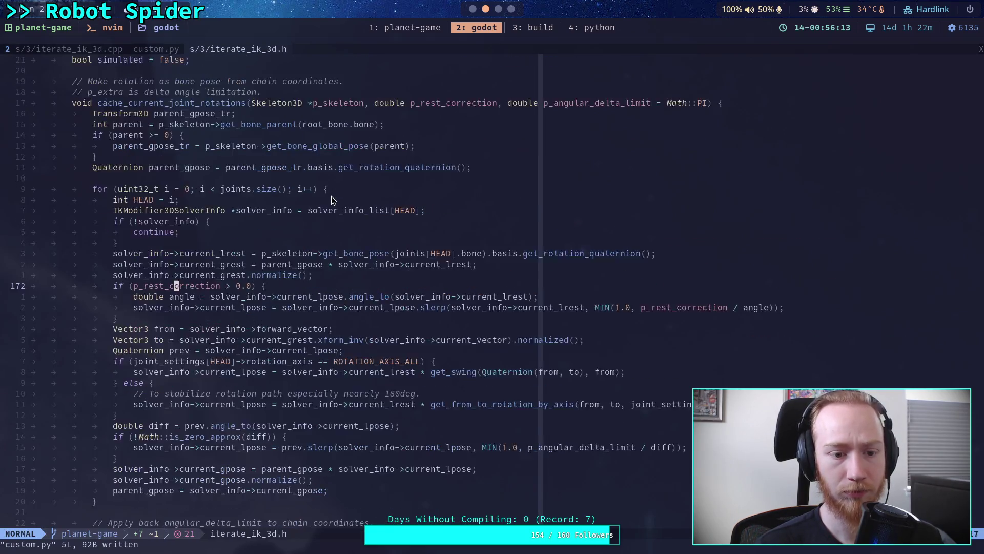
Cut the four-line p_rest_correction if-block and paste it below the else branch.
scroll(230, 252, down, 3)
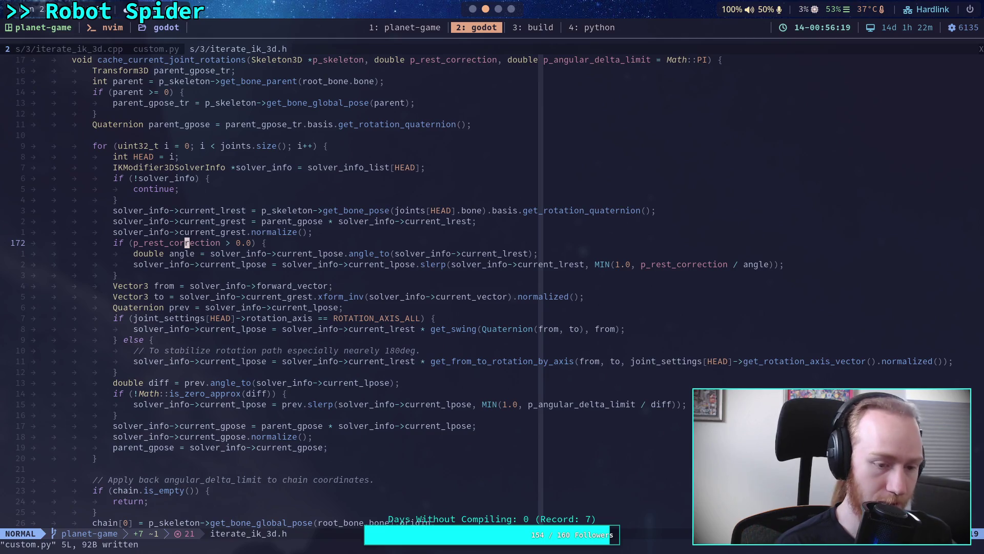
key(V)
key(j)
key(j)
key(j)
key(d)
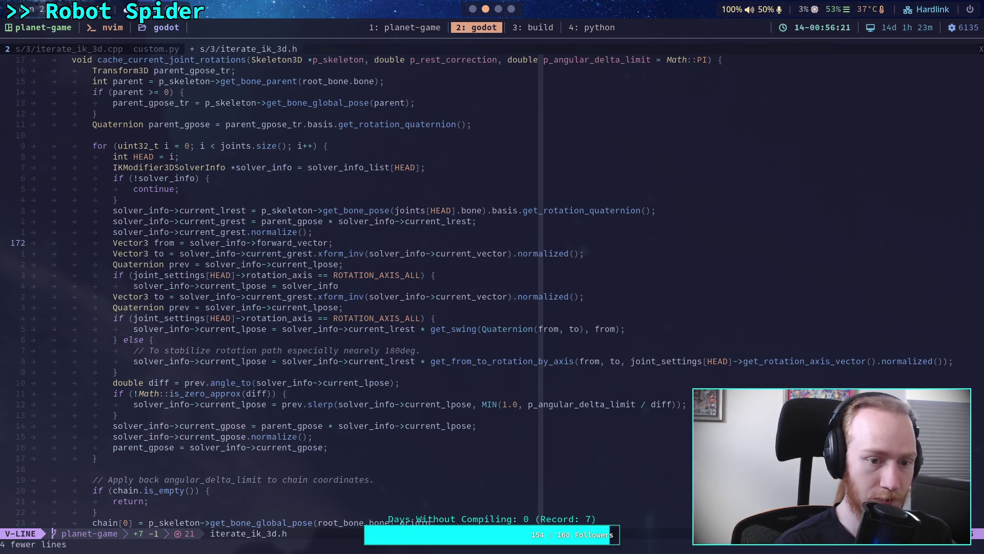
key(j)
key(j)
key(j)
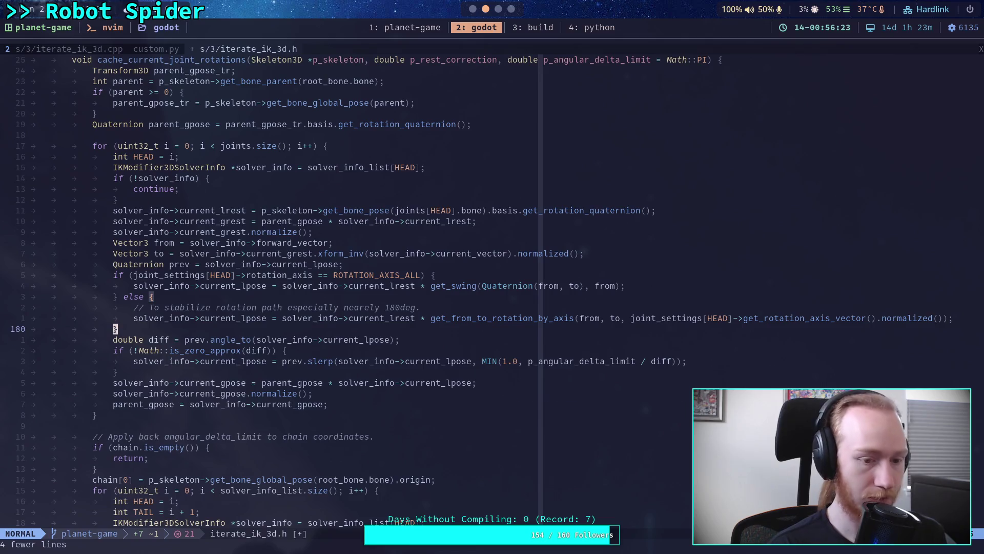
key(p)
Step through the moved block's angle_to and slerp lines, checking current_lpose and current_lrest.
key(j)
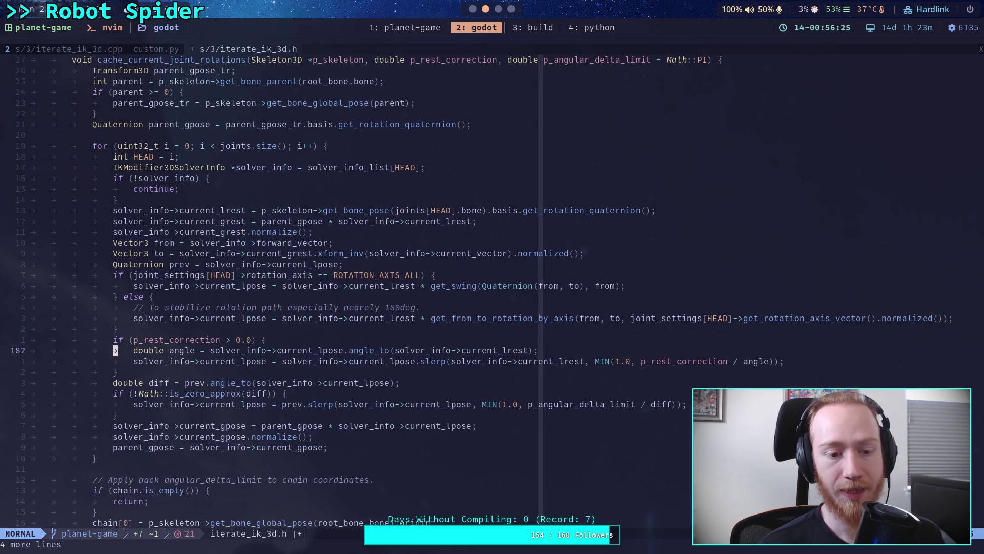
key(l)
key(l)
key(l)
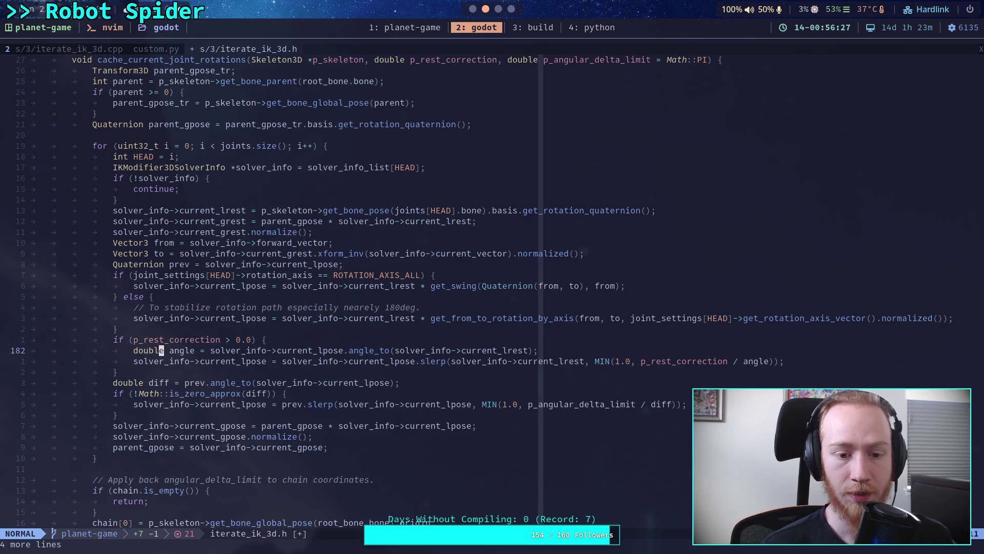
key(h)
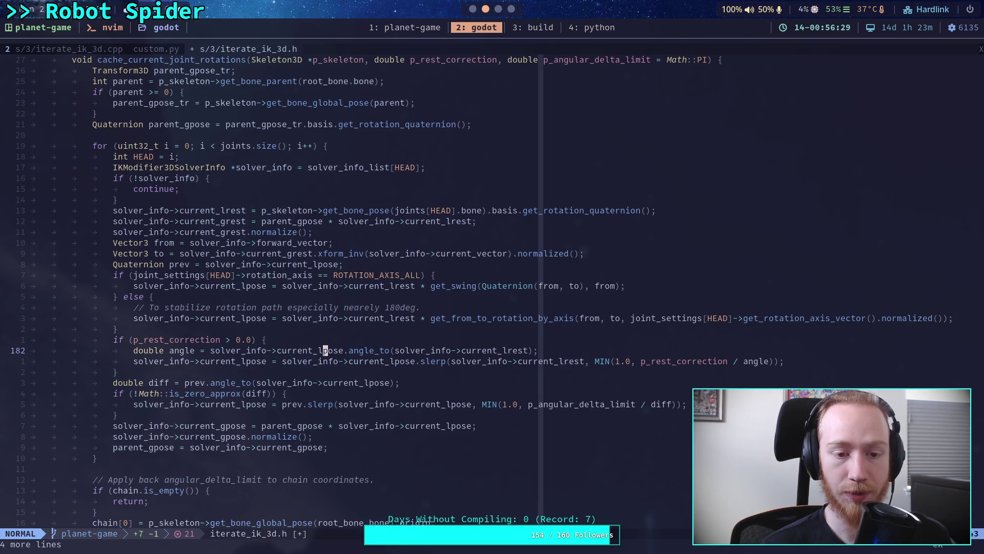
key(l)
key(l)
key(l)
key(h)
key(h)
key(h)
key(j)
key(l)
key(l)
key(l)
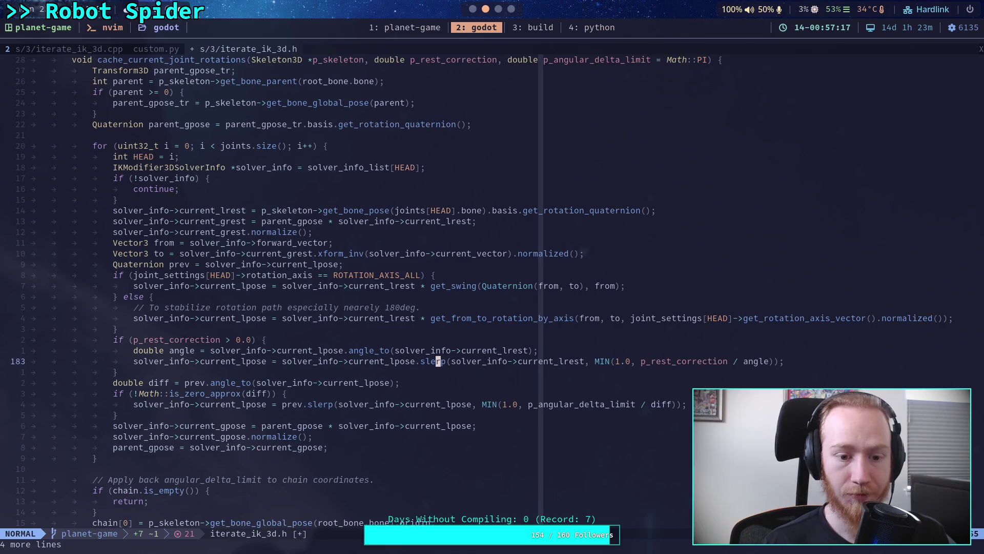
click(387, 350)
click(310, 350)
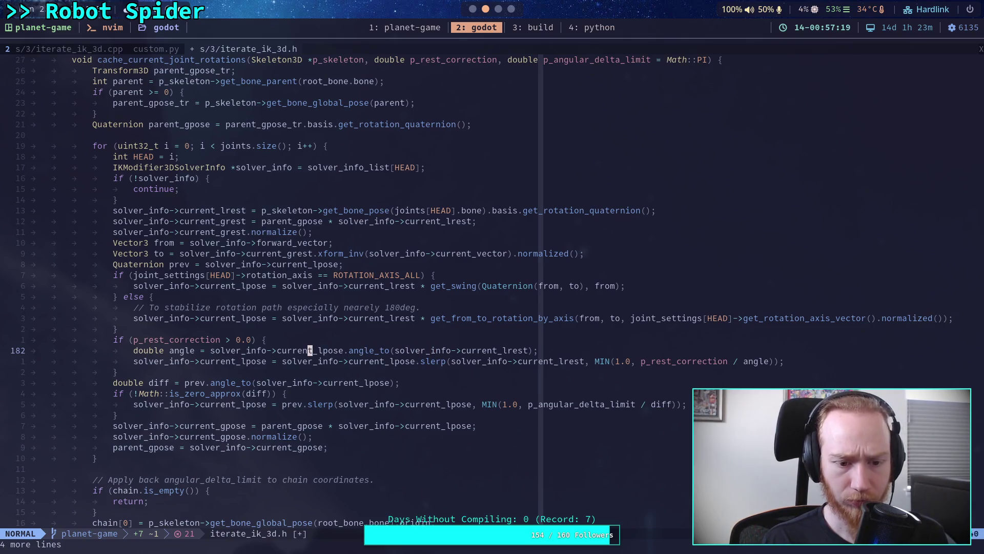
click(315, 350)
click(336, 350)
click(341, 350)
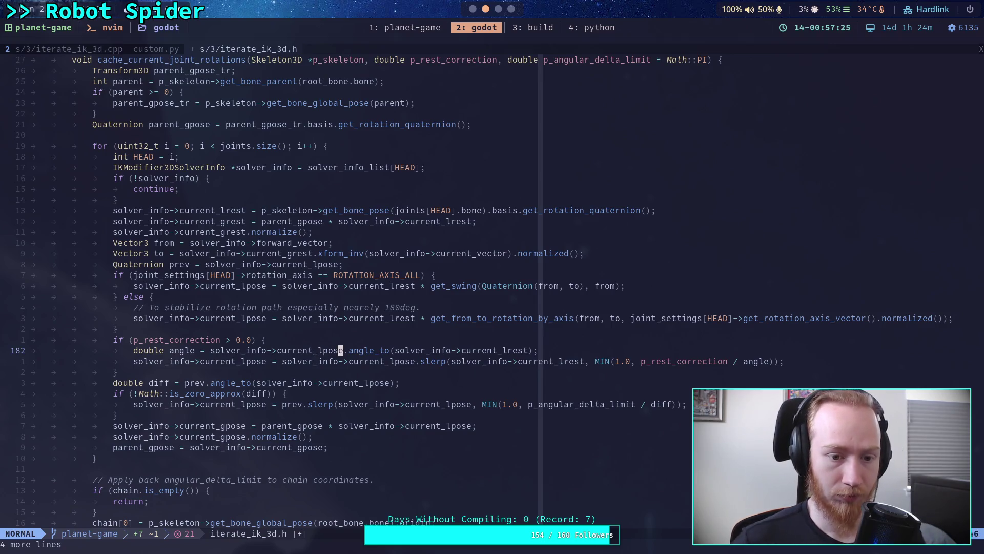
Save iterate_ik_3d.h with :w and switch to the build terminal.
text(:w)
key(Return)
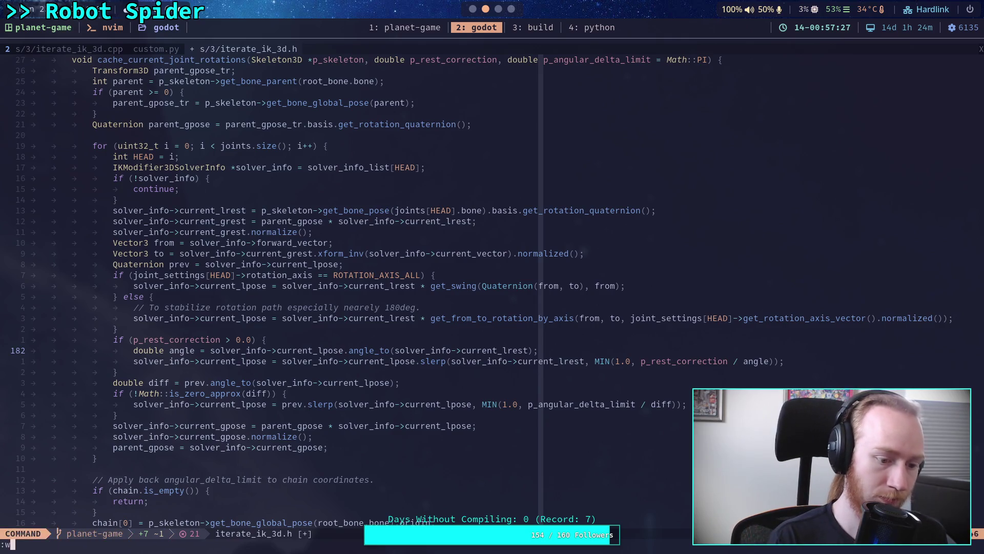
click(533, 28)
Rerun the previous build command, quit the Godot editor via Scene > Quit, and return to the terminal.
key(Up)
key(Return)
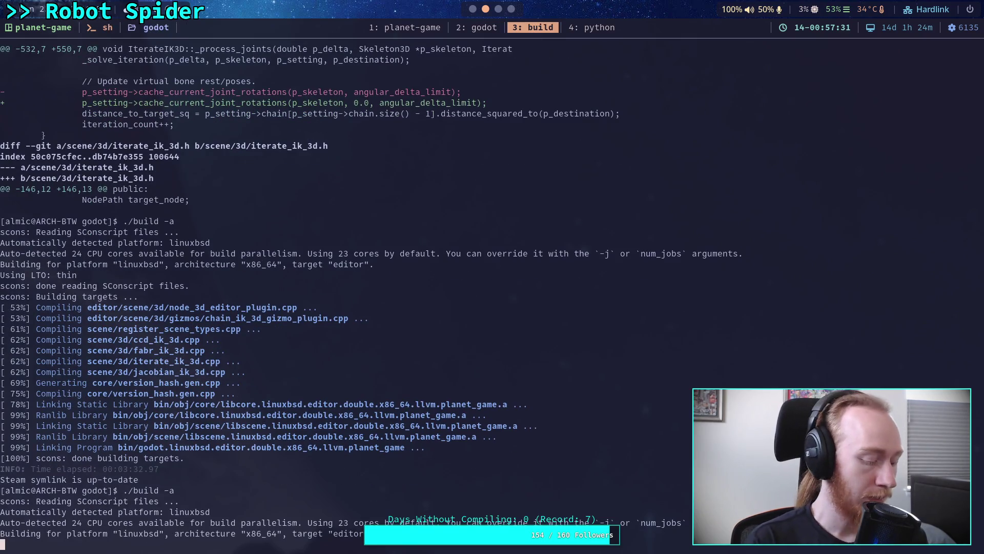
key(super+2)
click(16, 11)
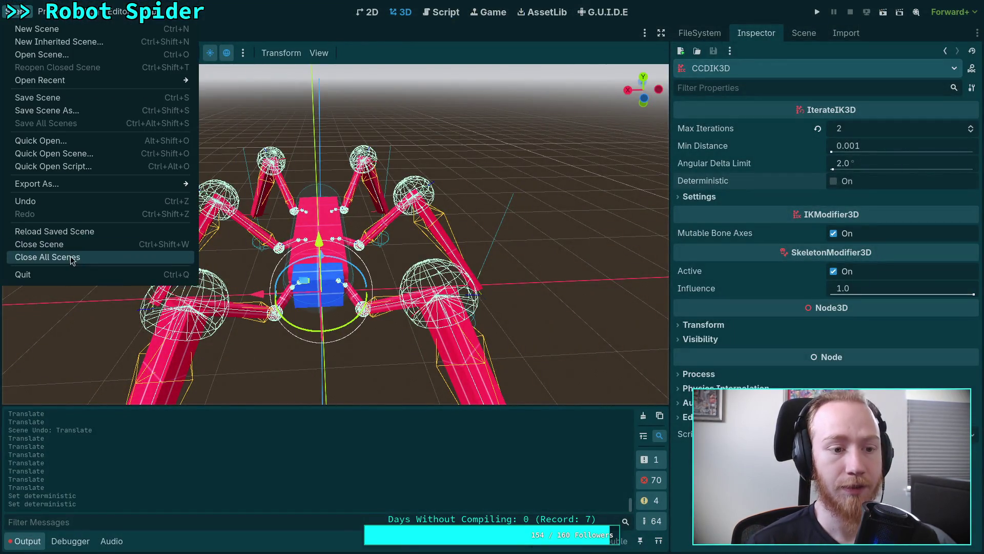
click(30, 272)
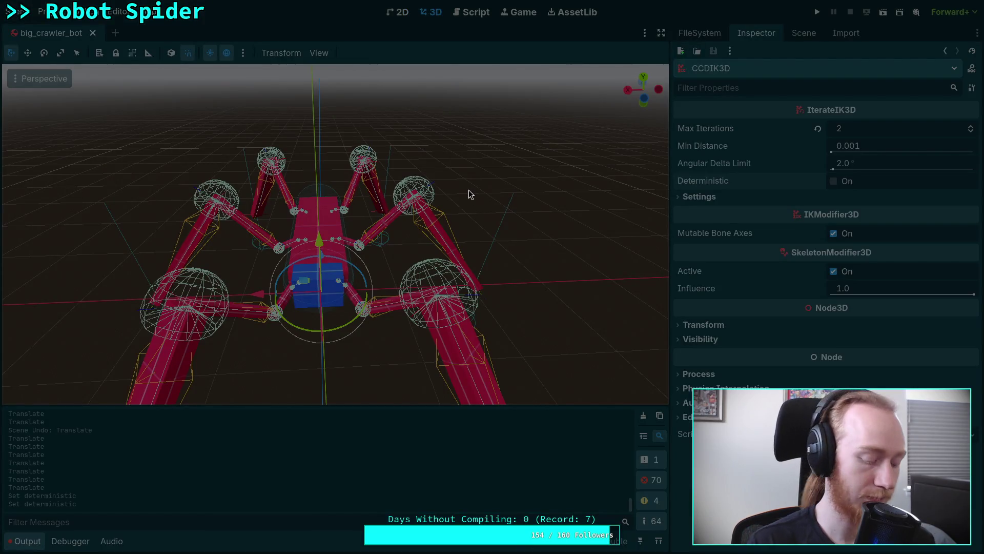
key(super+3)
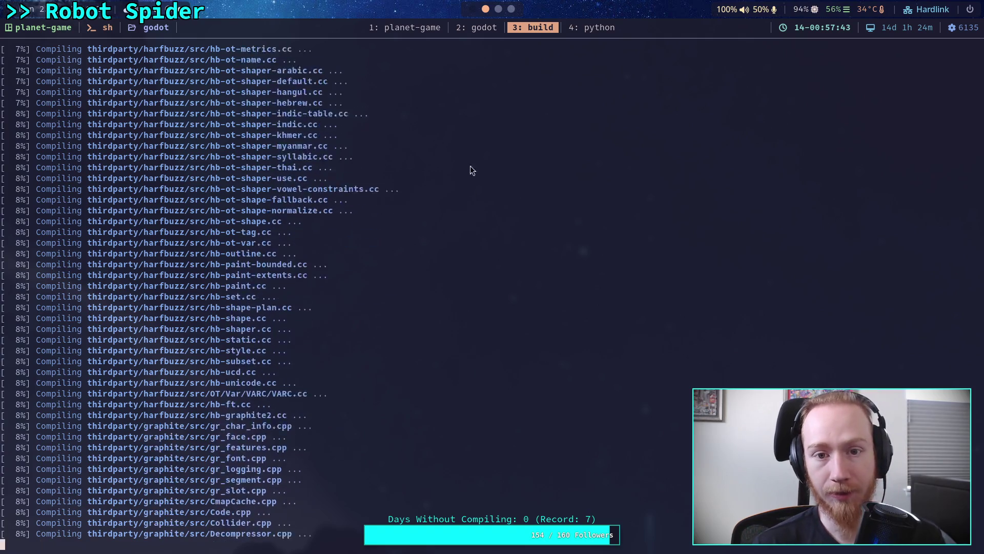
Glance at the Crawler Bot note in Obsidian, then switch to iterate_ik_3d.h on GitHub.
click(498, 9)
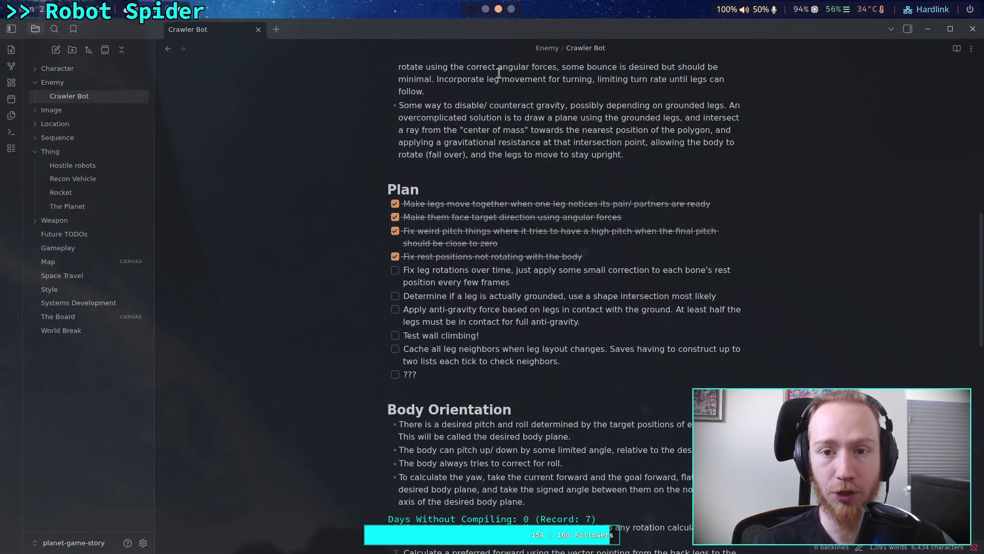
click(512, 9)
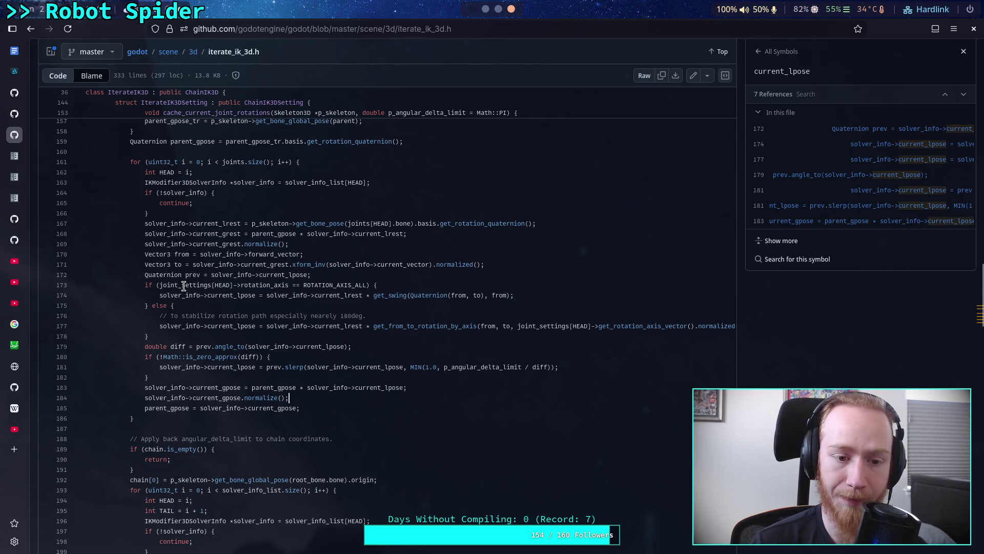
drag(289, 223, 440, 224)
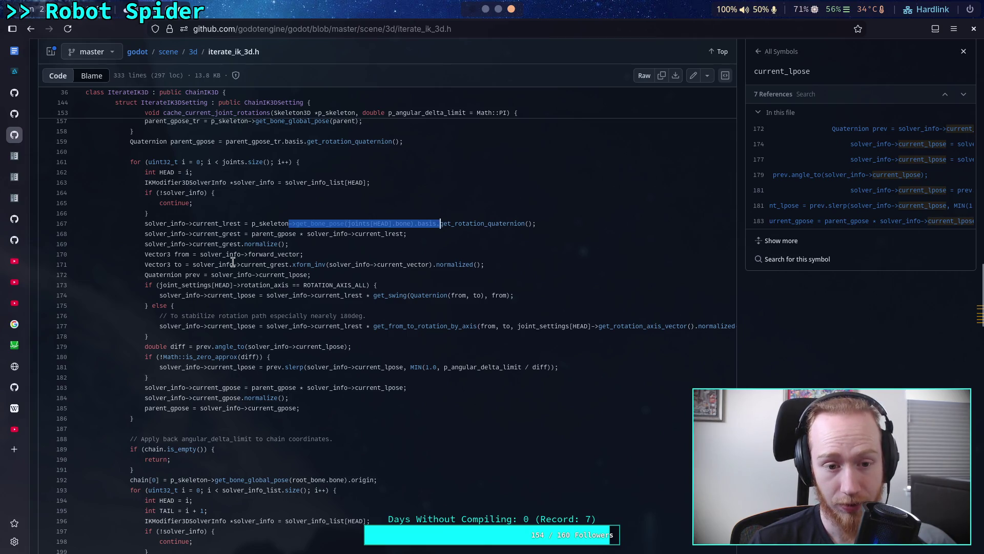
drag(241, 274, 308, 275)
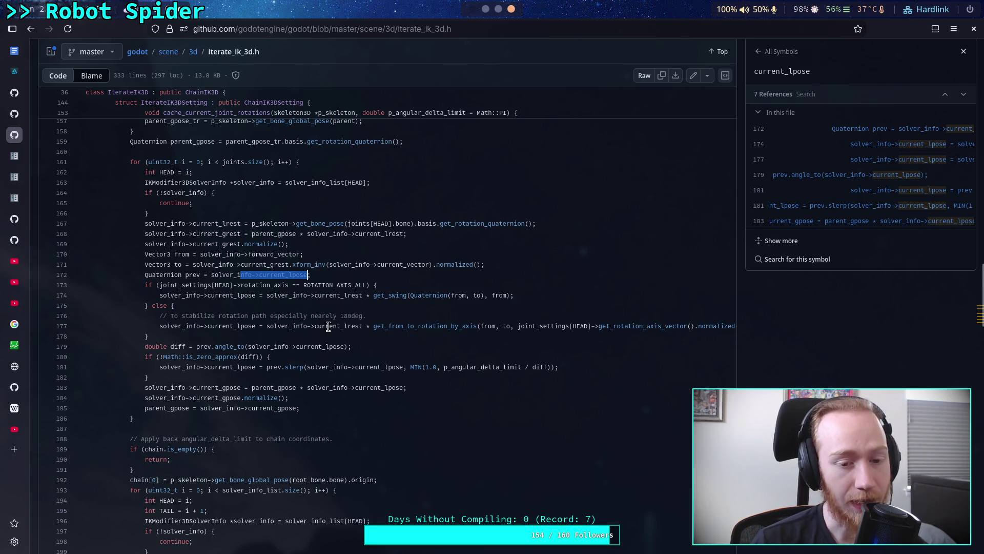
drag(296, 326, 468, 326)
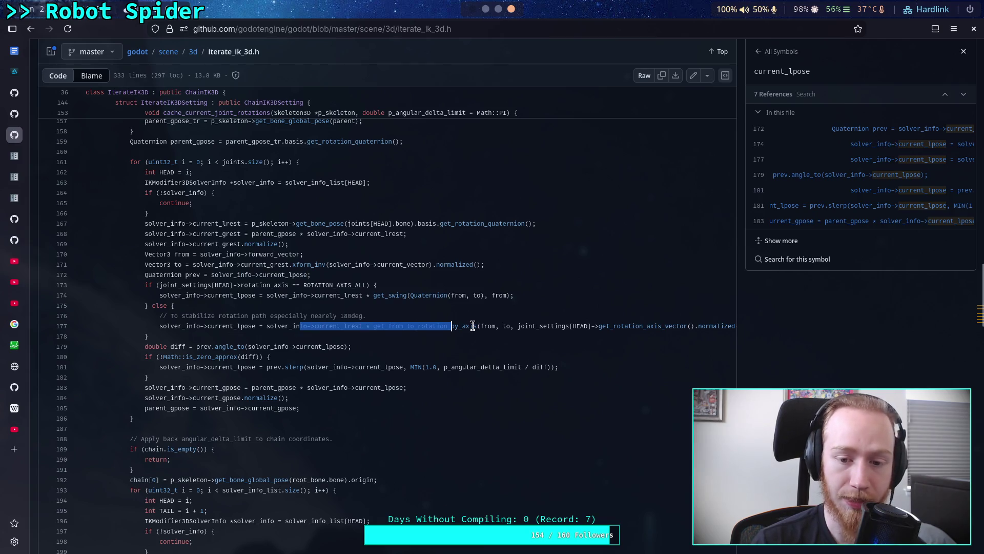
click(440, 326)
click(546, 326)
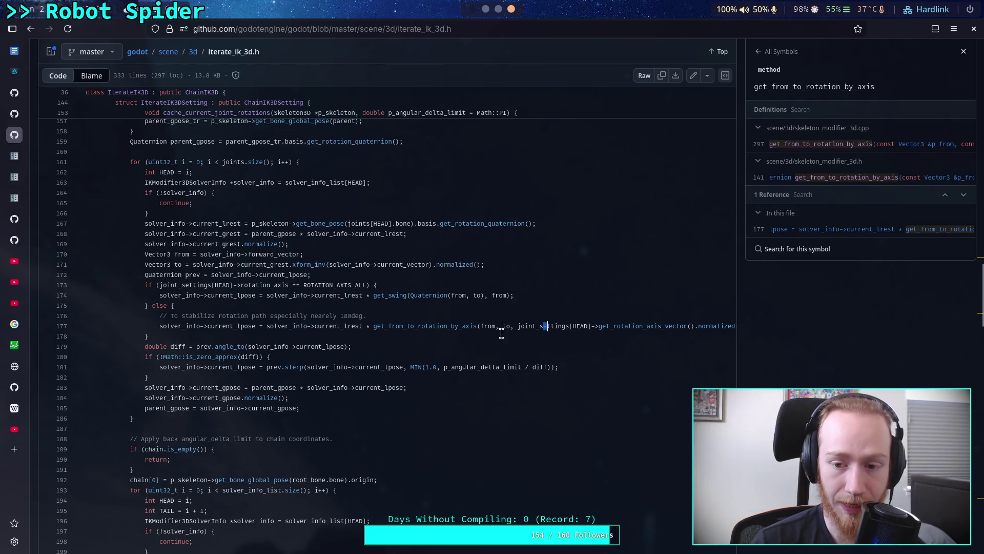
key(Down)
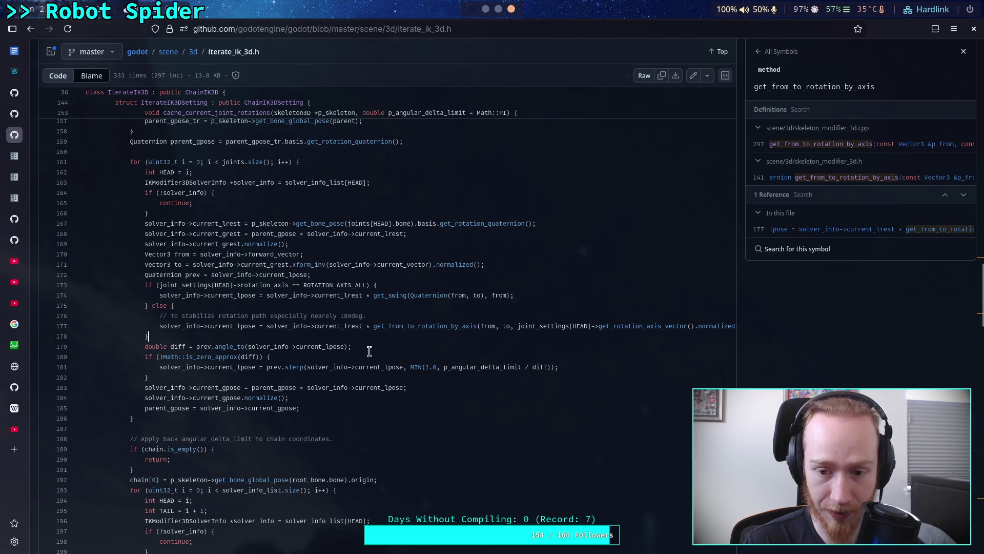
mouse_move(355, 550)
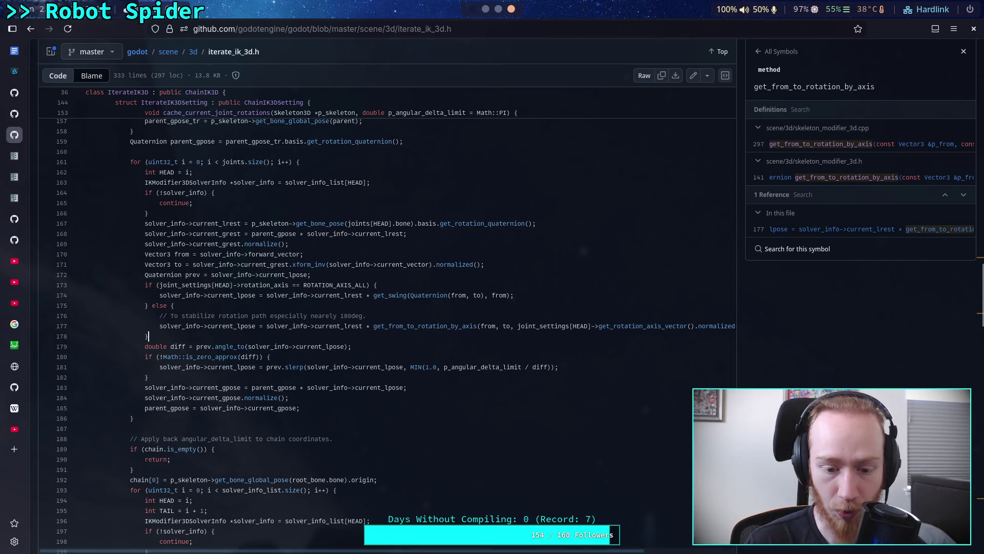
drag(355, 551, 446, 551)
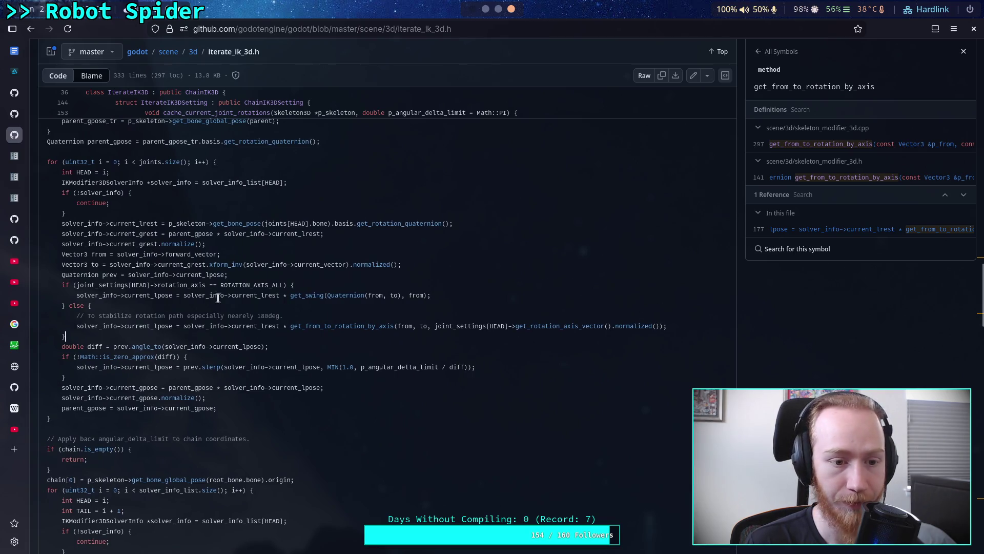
drag(117, 255, 220, 254)
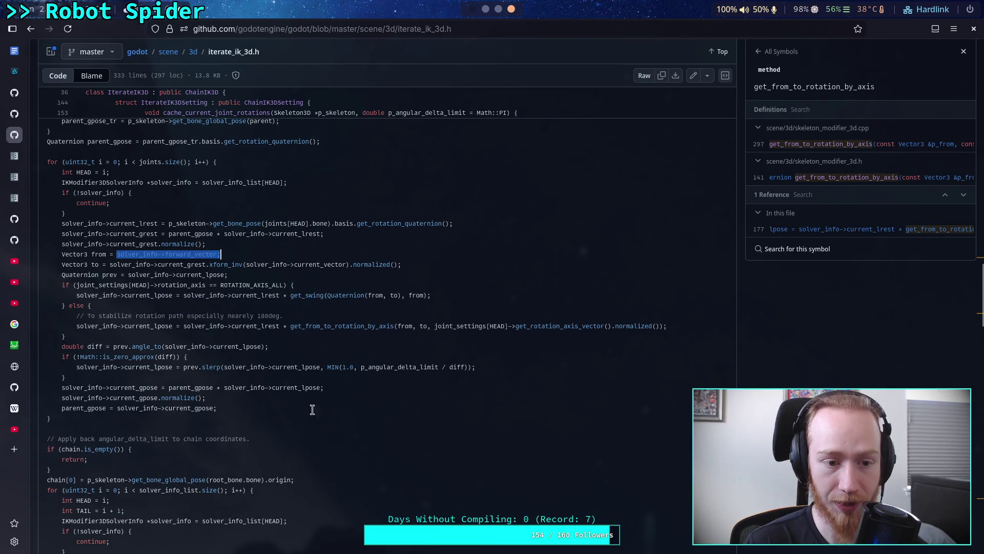
scroll(307, 270, left, 3)
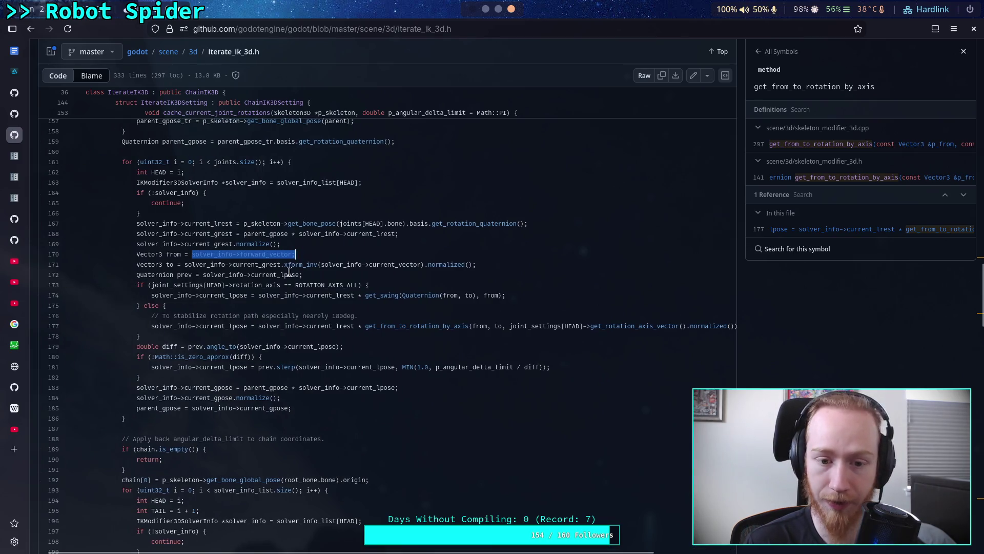
click(311, 270)
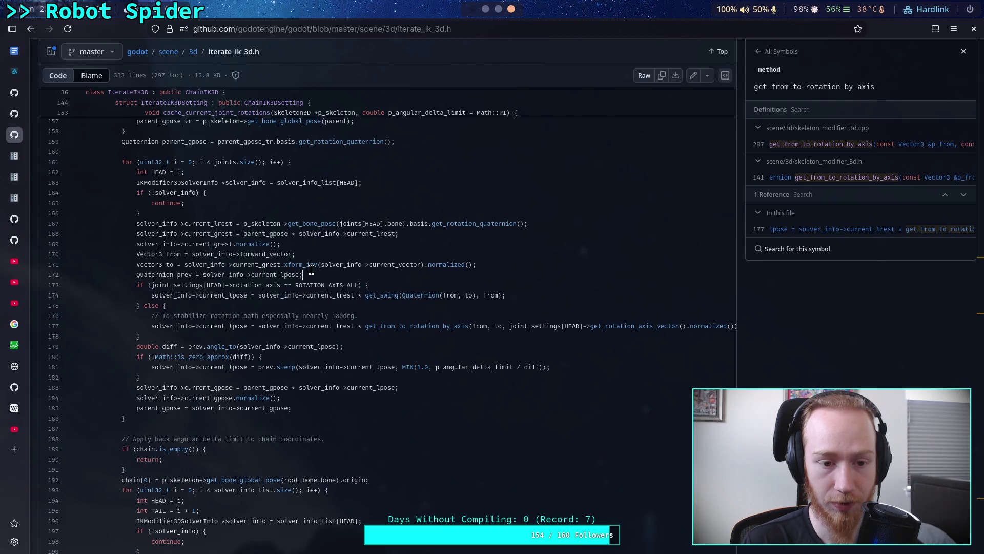
drag(288, 223, 431, 225)
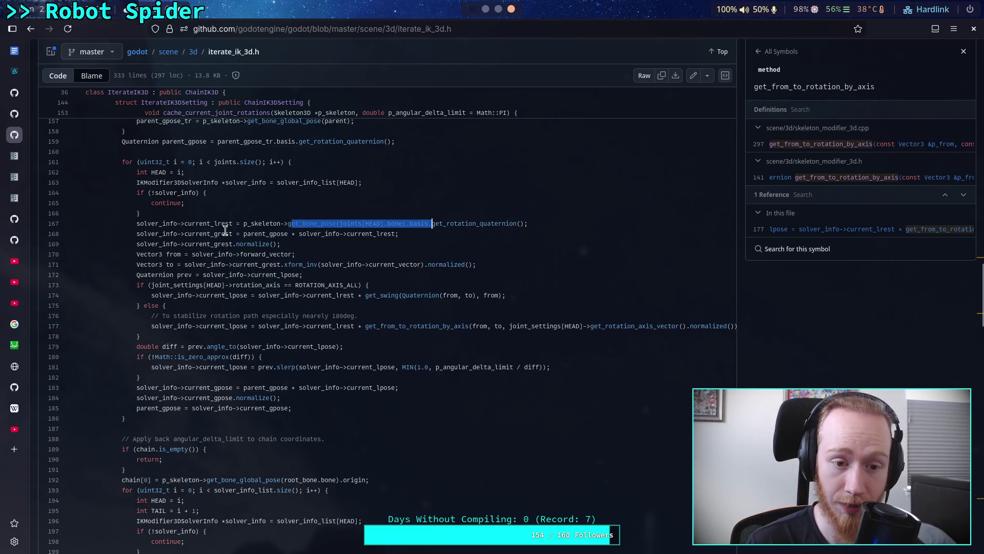
mouse_move(239, 275)
mouse_down()
mouse_move(324, 265)
mouse_move(252, 275)
mouse_up()
click(324, 265)
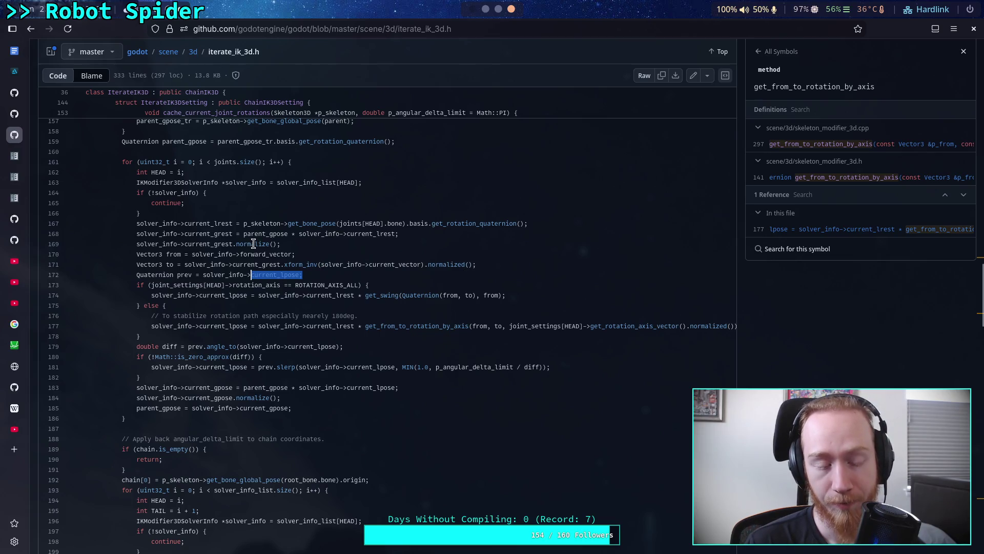
drag(344, 265, 435, 264)
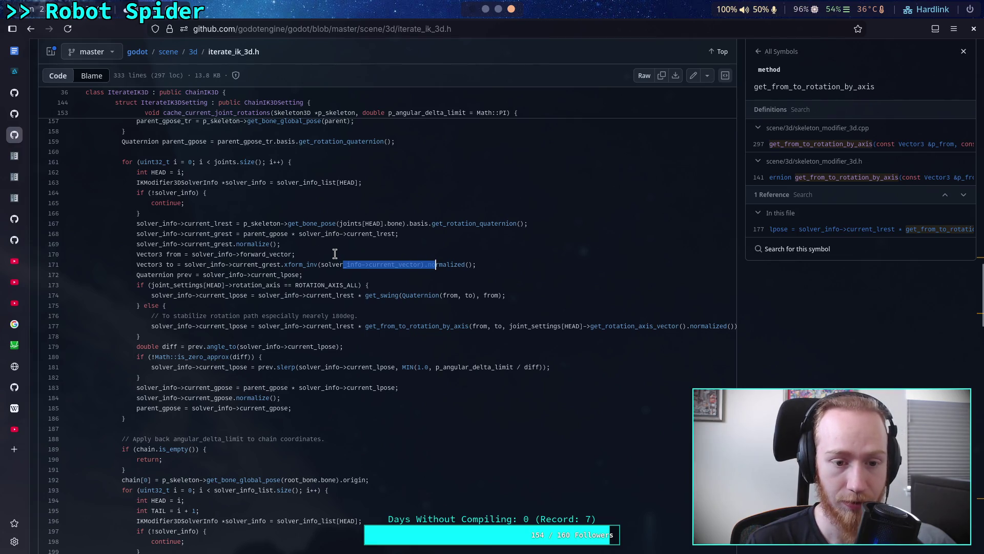
scroll(298, 275, down, 15)
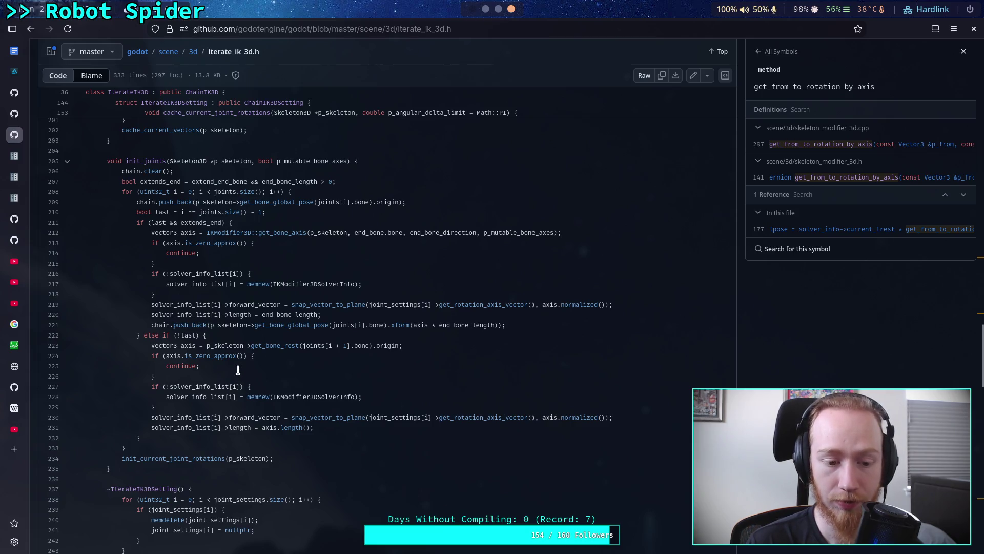
scroll(239, 374, down, 8)
scroll(237, 352, up, 12)
scroll(237, 353, up, 5)
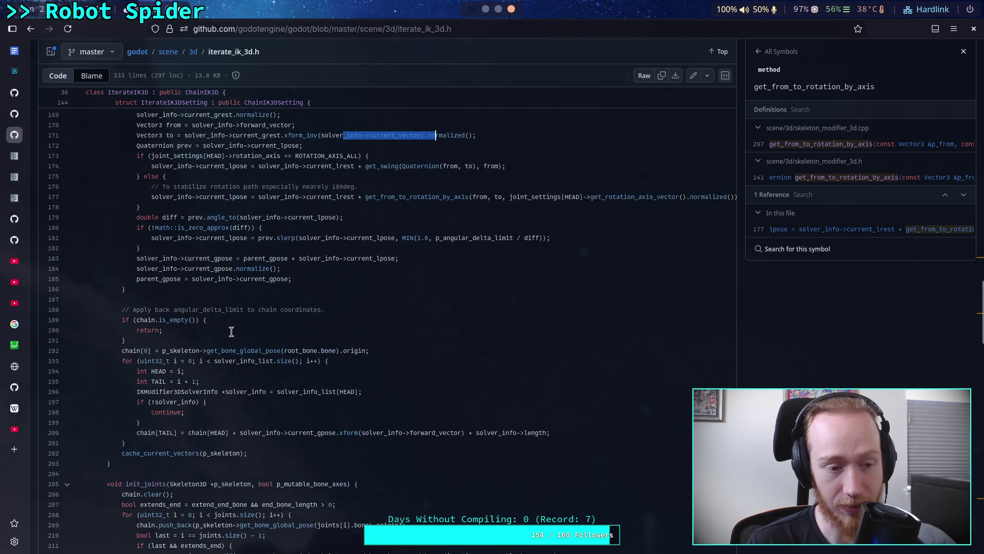
scroll(279, 308, up, 2)
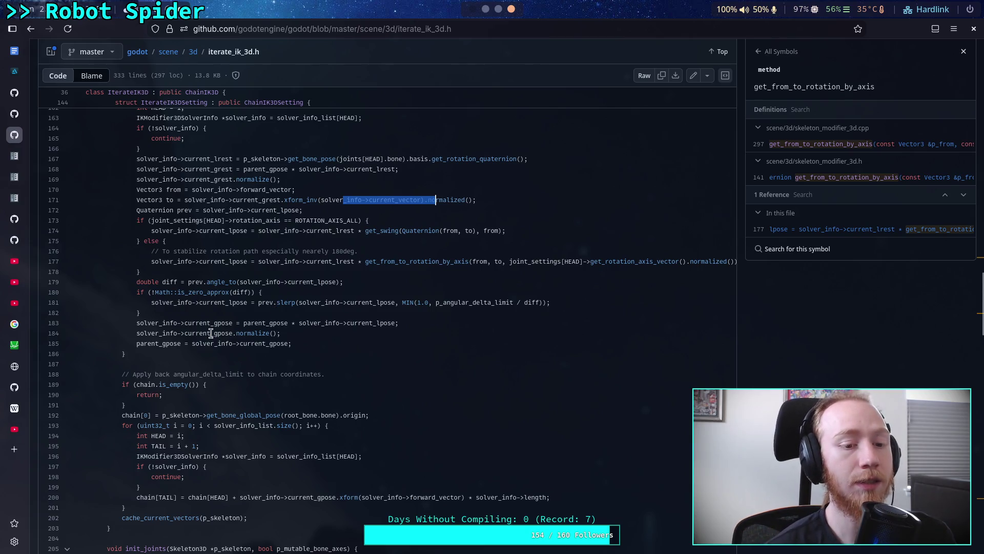
drag(217, 302, 344, 302)
click(268, 308)
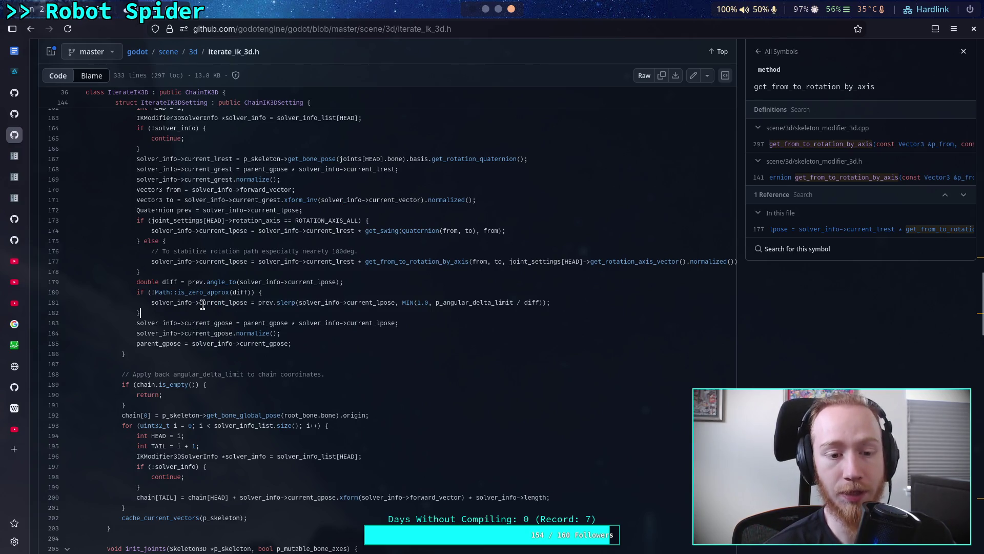
click(190, 302)
drag(156, 303, 251, 304)
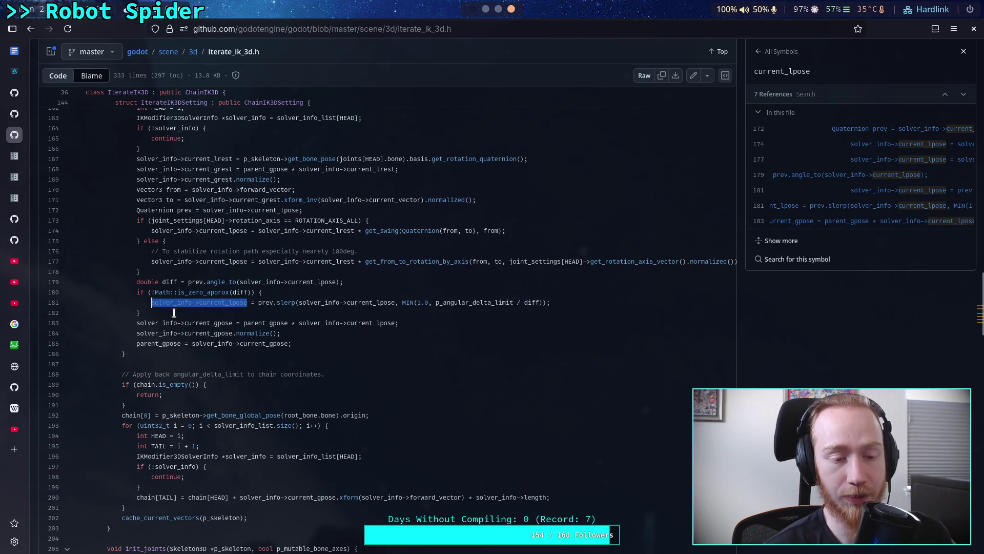
click(174, 313)
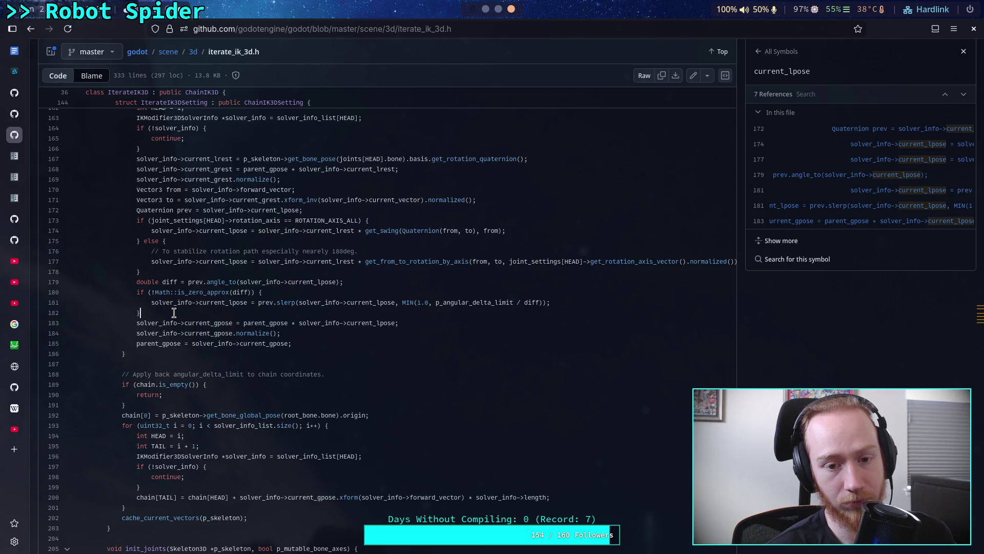
click(486, 11)
click(510, 9)
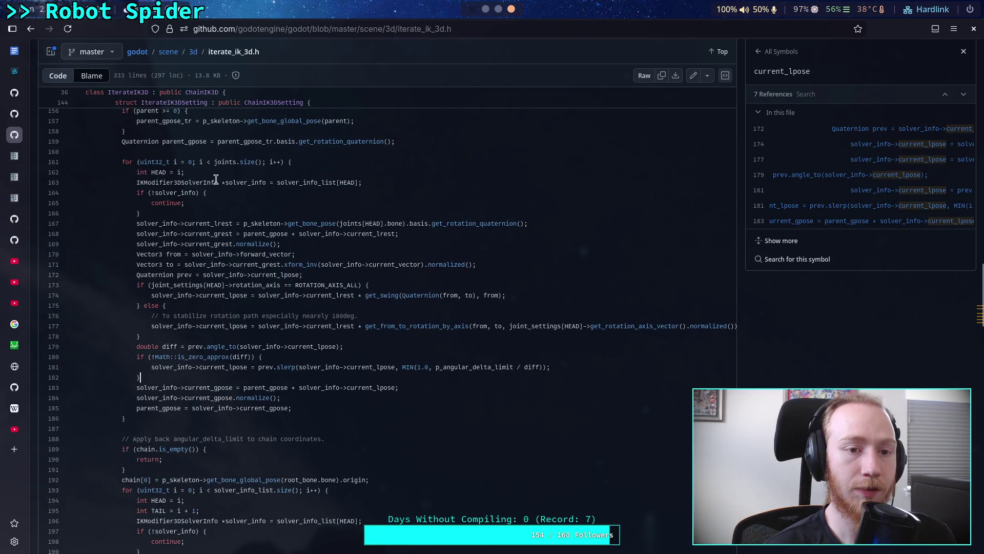
click(193, 51)
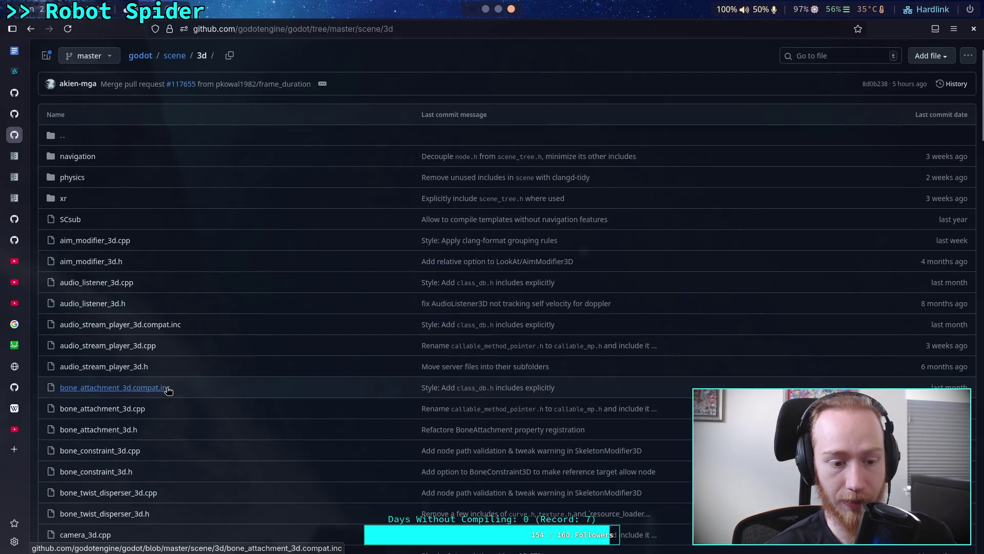
Open chain_ik_3d.h and read its code, highlighting current_vector on line 135.
scroll(133, 340, down, 10)
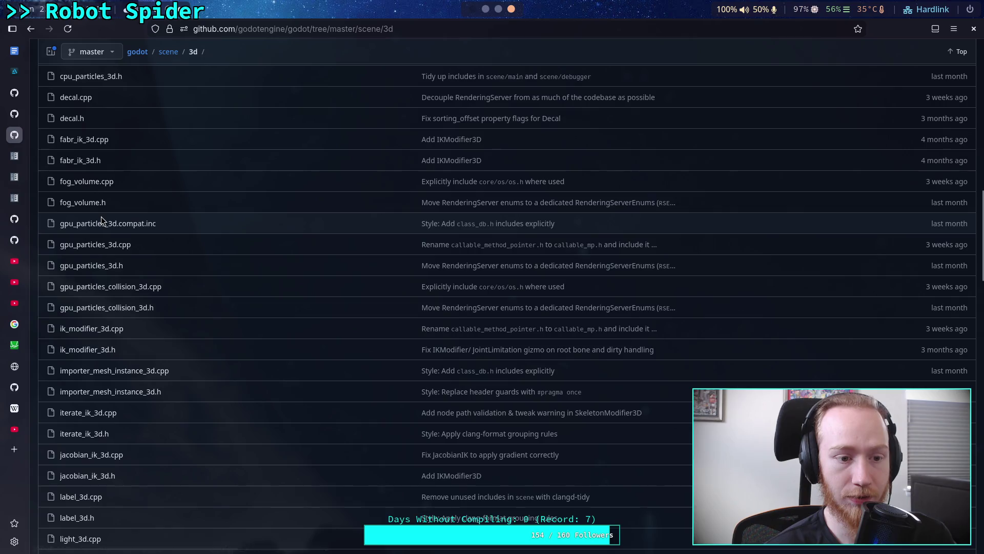
scroll(105, 225, up, 5)
click(86, 192)
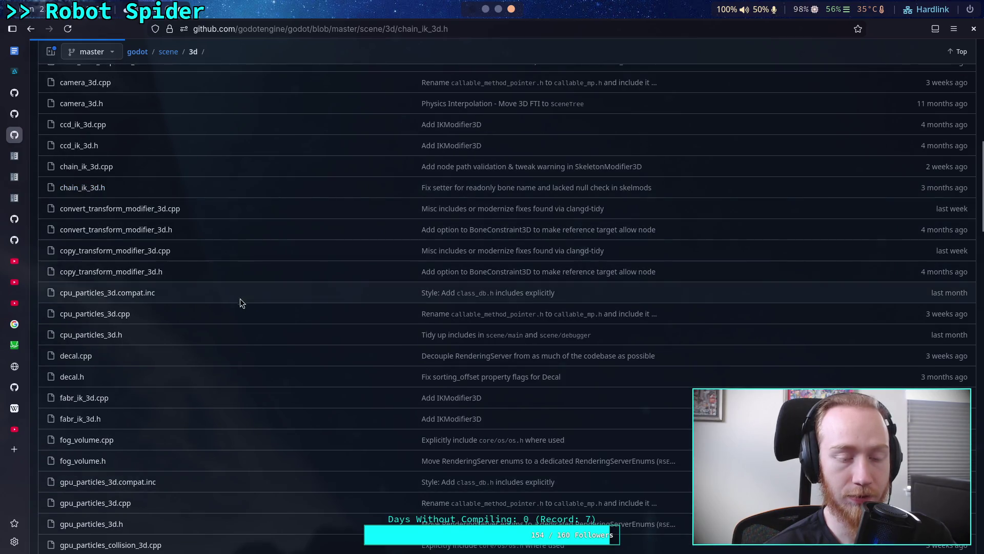
scroll(314, 324, down, 10)
scroll(314, 324, down, 3)
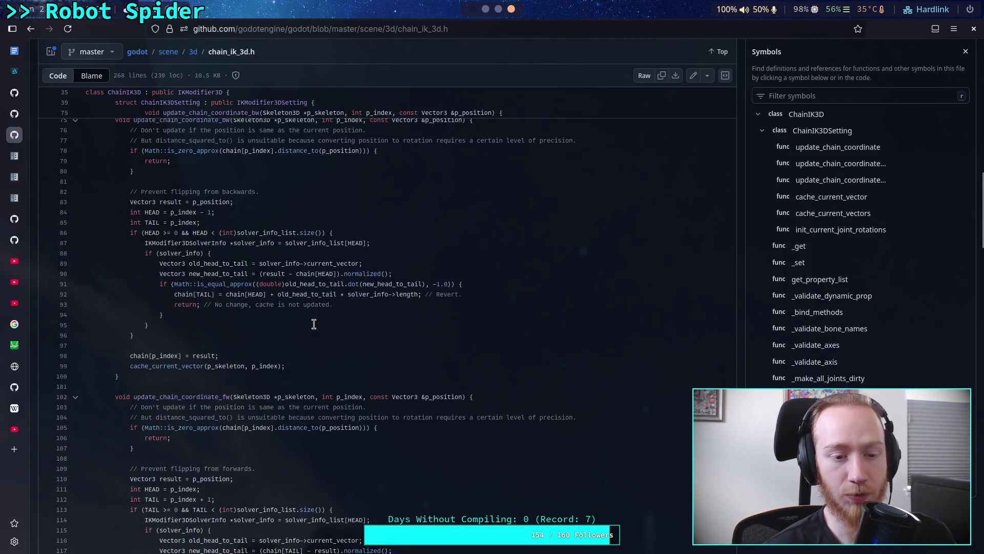
scroll(308, 324, up, 3)
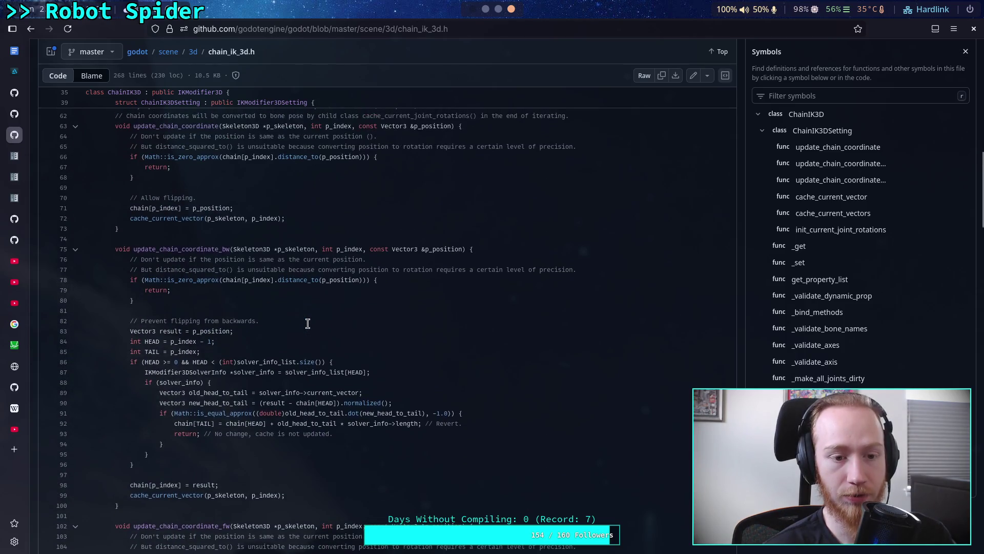
scroll(308, 323, down, 7)
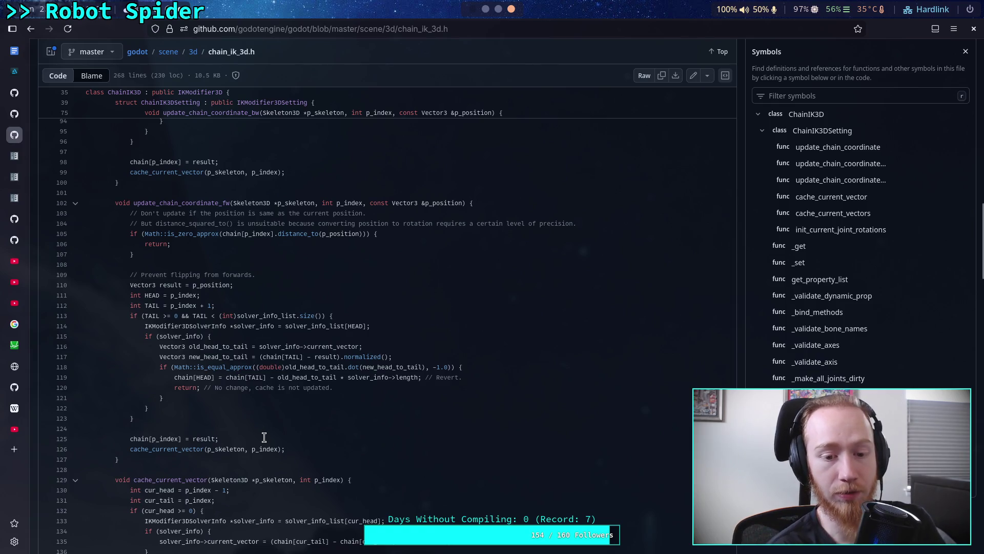
scroll(261, 435, down, 4)
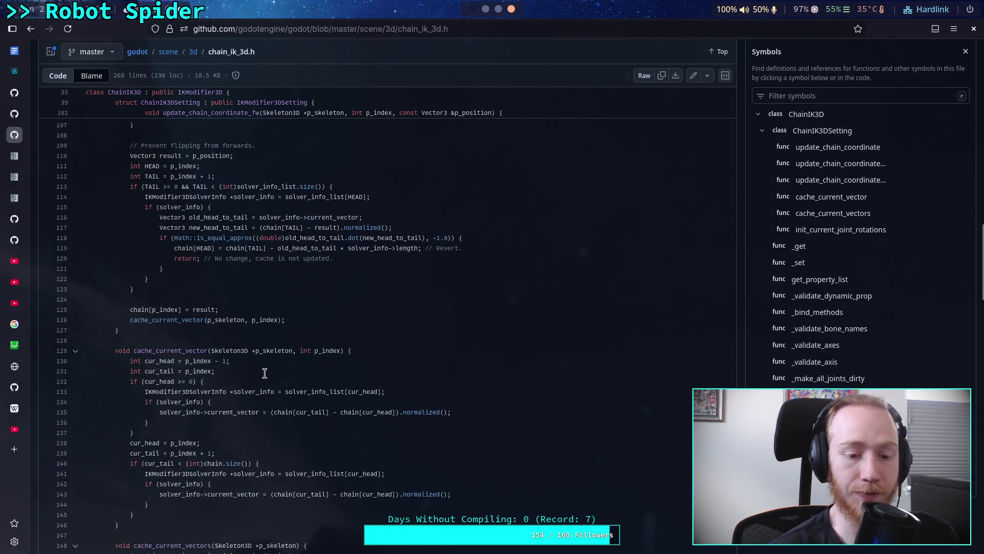
drag(208, 348, 260, 348)
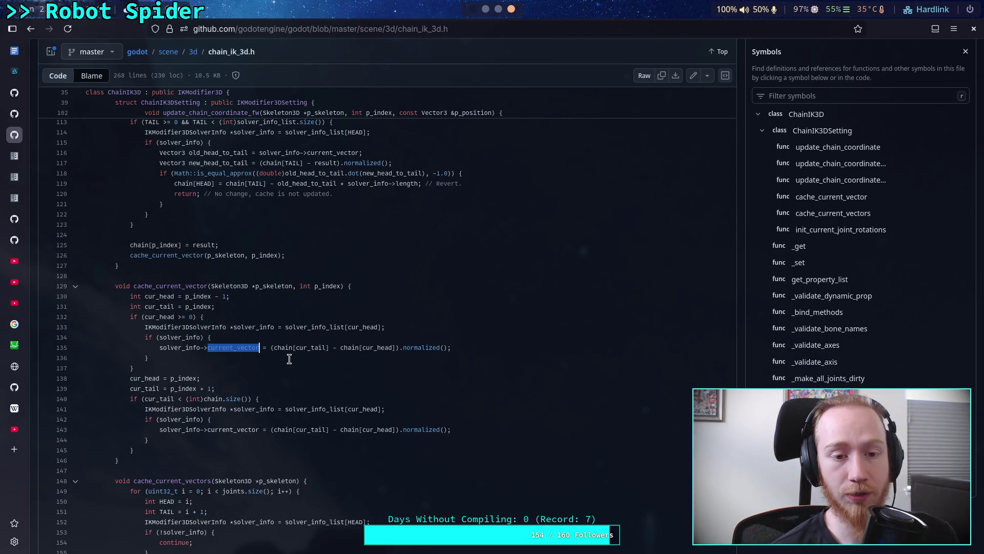
scroll(289, 359, down, 5)
scroll(282, 343, down, 5)
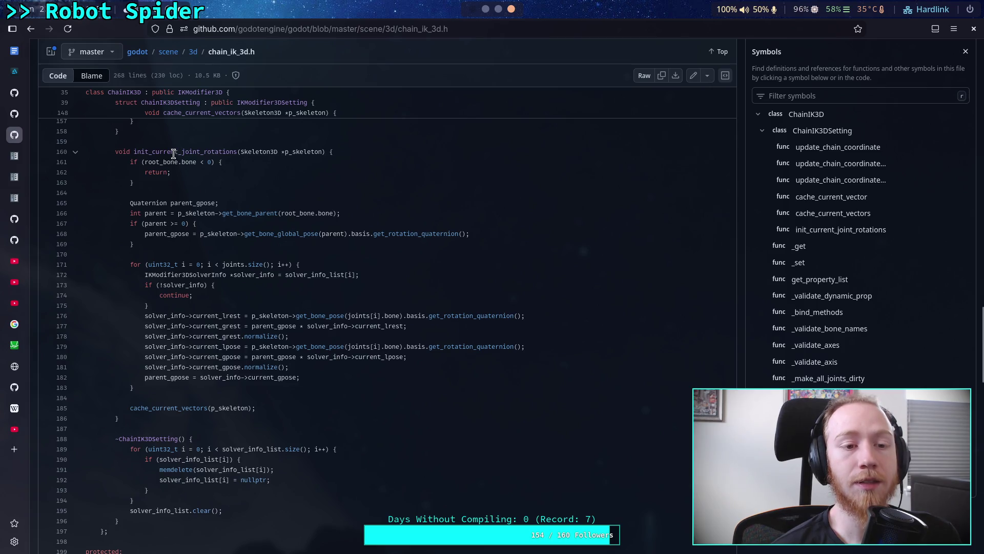
Look up init_current_joint_rotations references in the Symbols panel, then go back to the scene/3d listing.
double_click(137, 151)
click(198, 152)
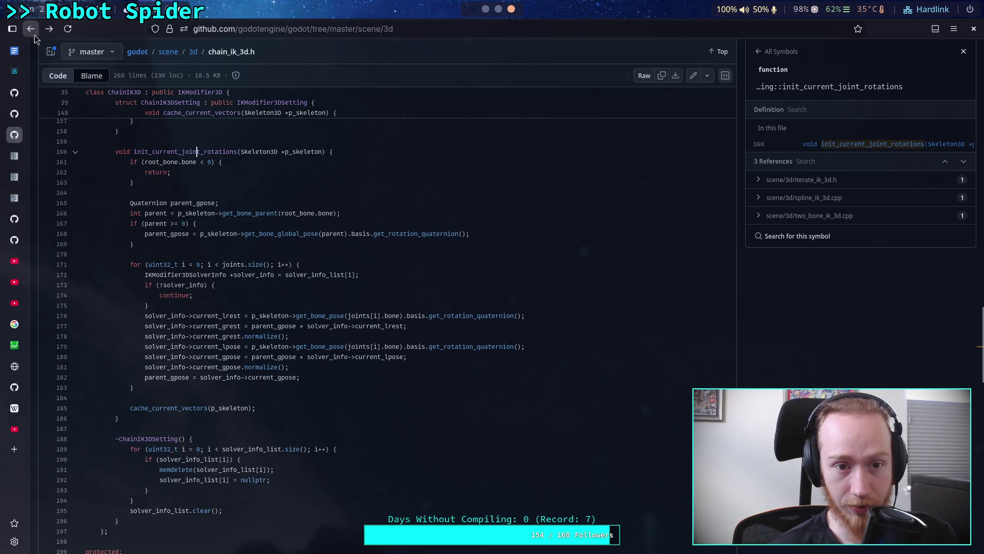
click(32, 33)
scroll(154, 338, down, 8)
scroll(132, 339, down, 6)
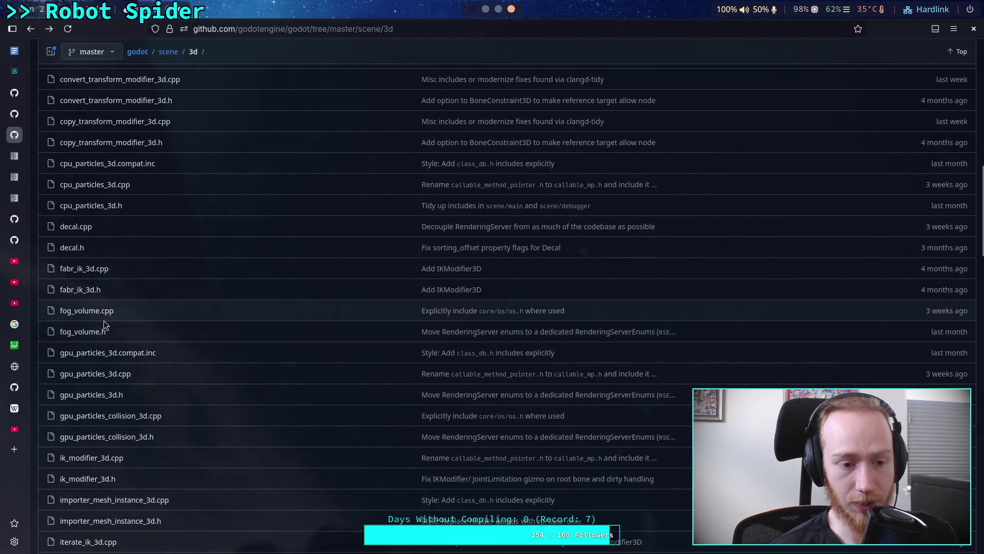
Open iterate_ik_3d.cpp and read through _init_joints, _update_bone_axis and _process_ik.
click(108, 347)
scroll(273, 320, down, 10)
scroll(291, 323, down, 8)
scroll(287, 297, down, 20)
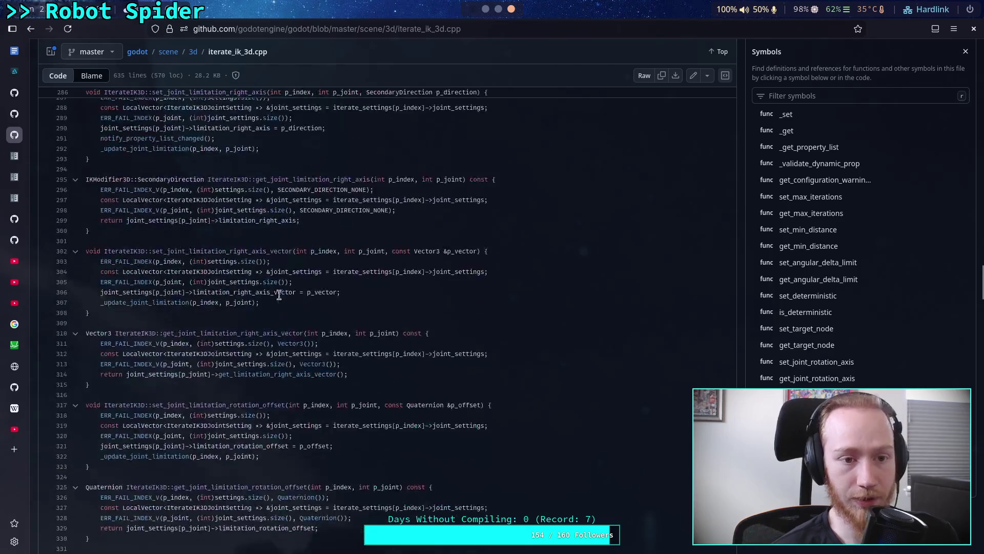
scroll(272, 288, up, 4)
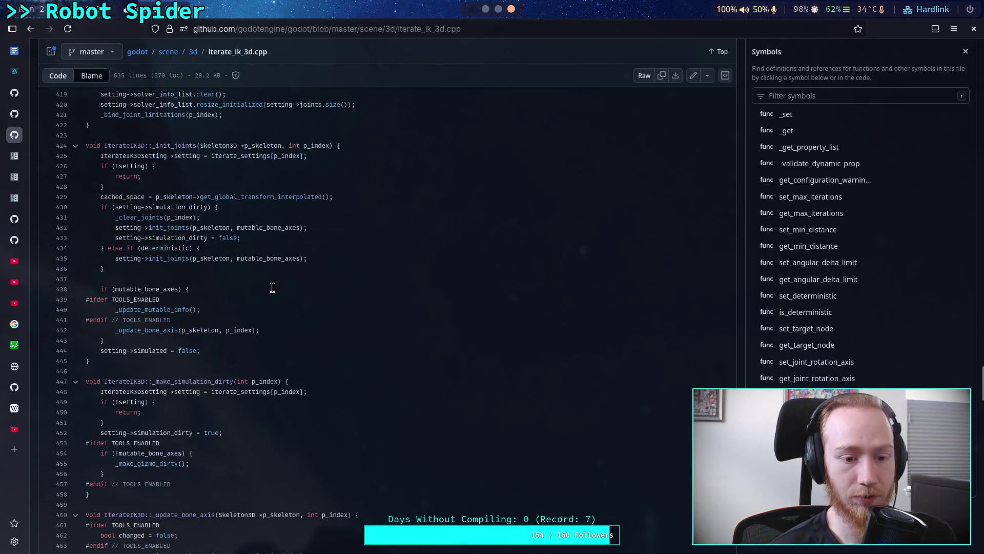
scroll(272, 287, down, 5)
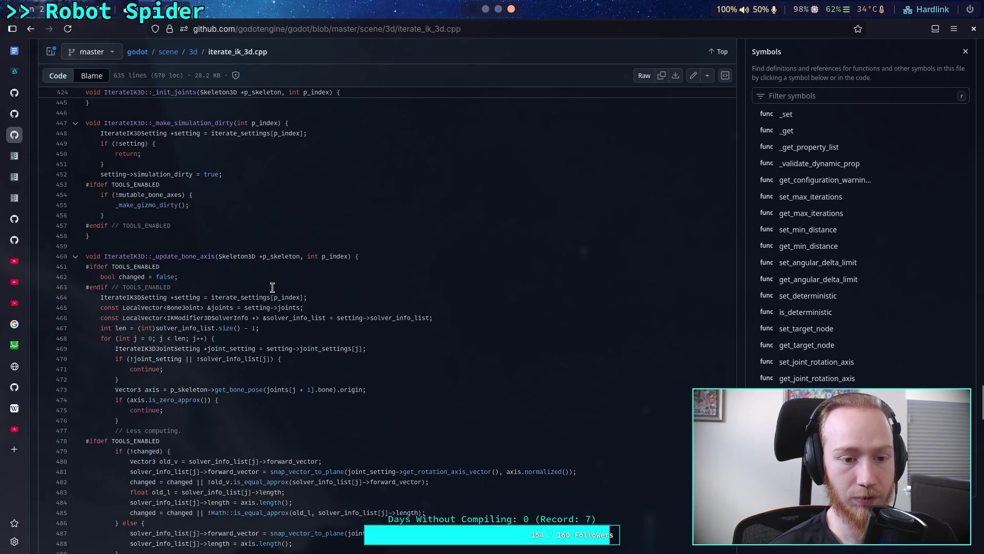
scroll(272, 287, down, 5)
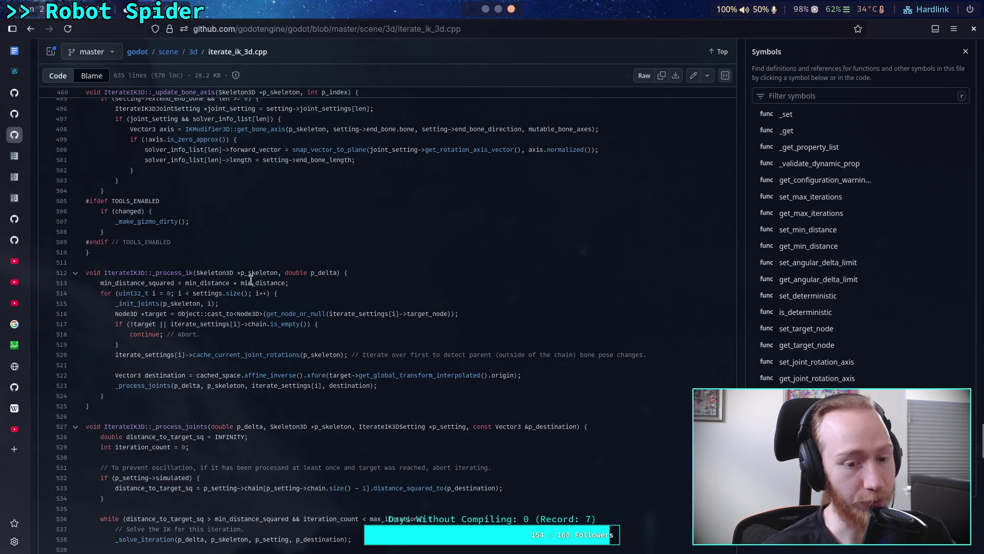
scroll(251, 280, up, 6)
scroll(250, 280, up, 3)
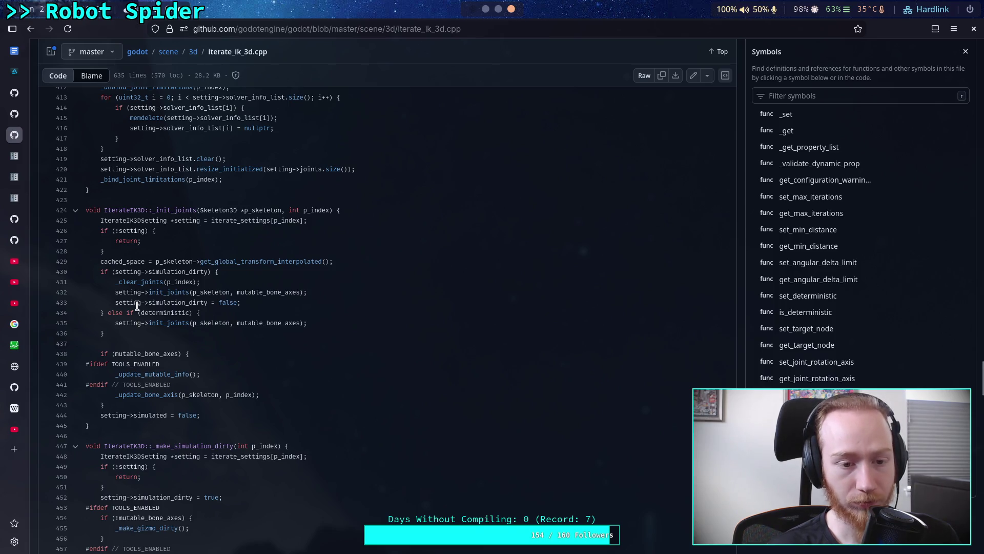
scroll(241, 302, up, 20)
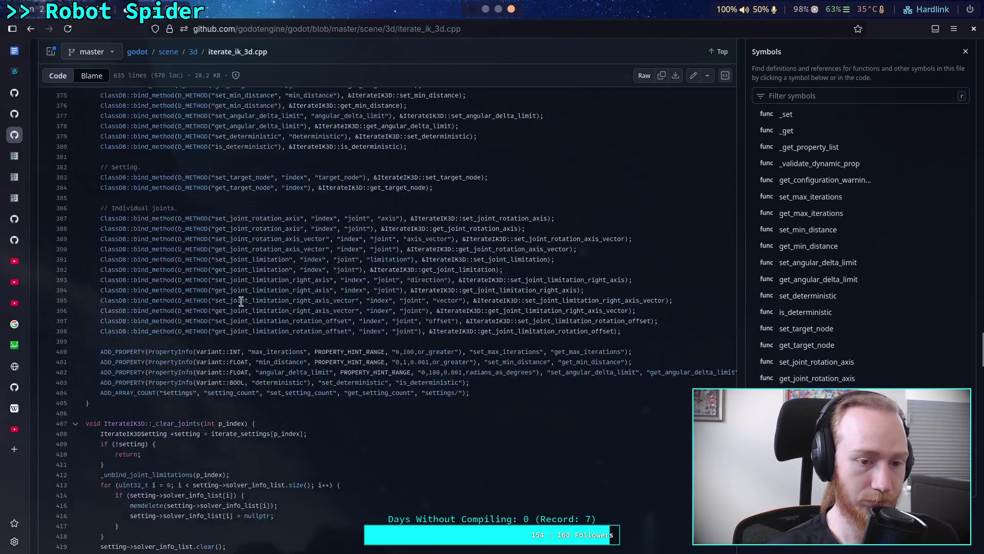
scroll(240, 302, up, 5)
Delete the cpp extension from the iterate_ik_3d.cpp page address.
click(450, 29)
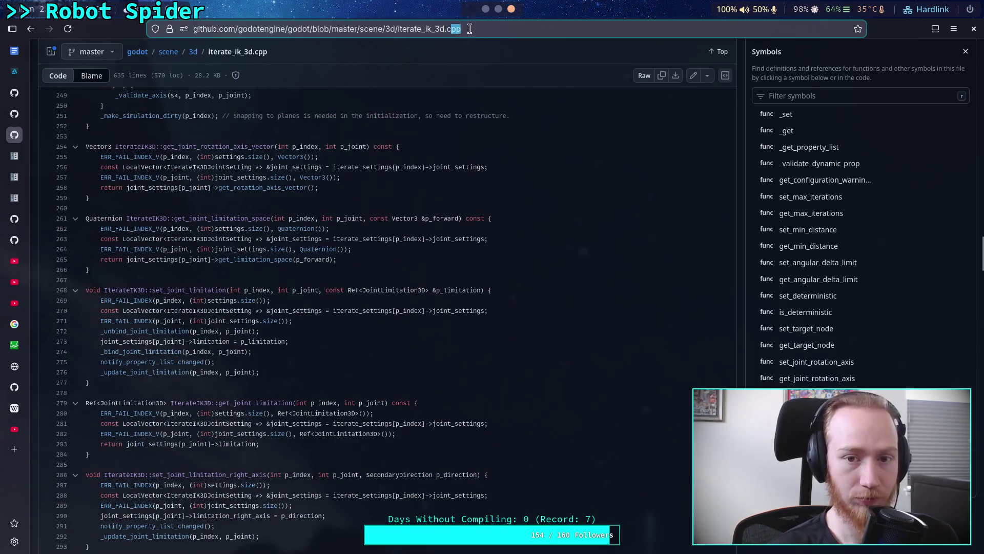
click(506, 29)
key(BackSpace)
key(BackSpace)
key(BackSpace)
Load iterate_ik_3d.h by changing the extension to .h, and scroll to init_joints.
text(h)
key(Return)
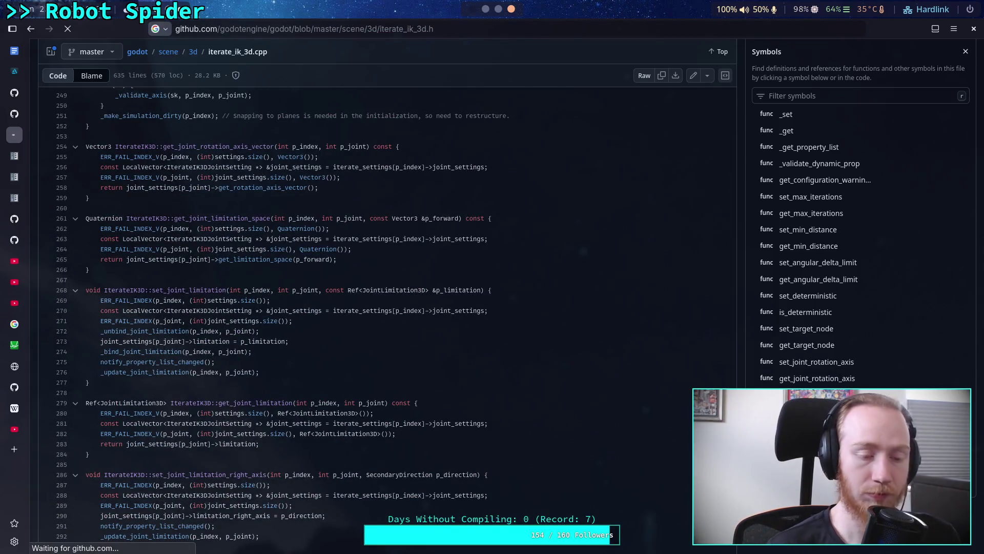
scroll(383, 339, down, 14)
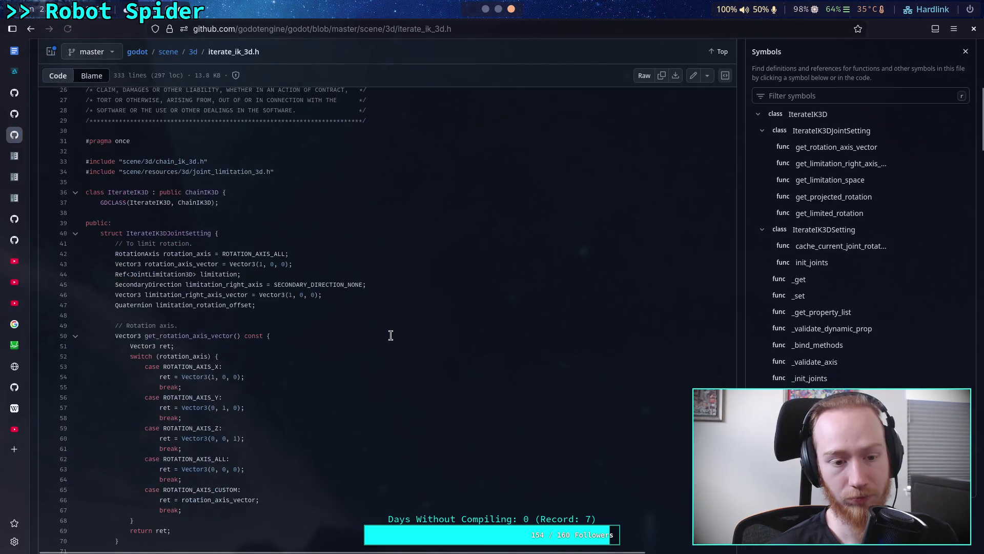
scroll(390, 335, down, 7)
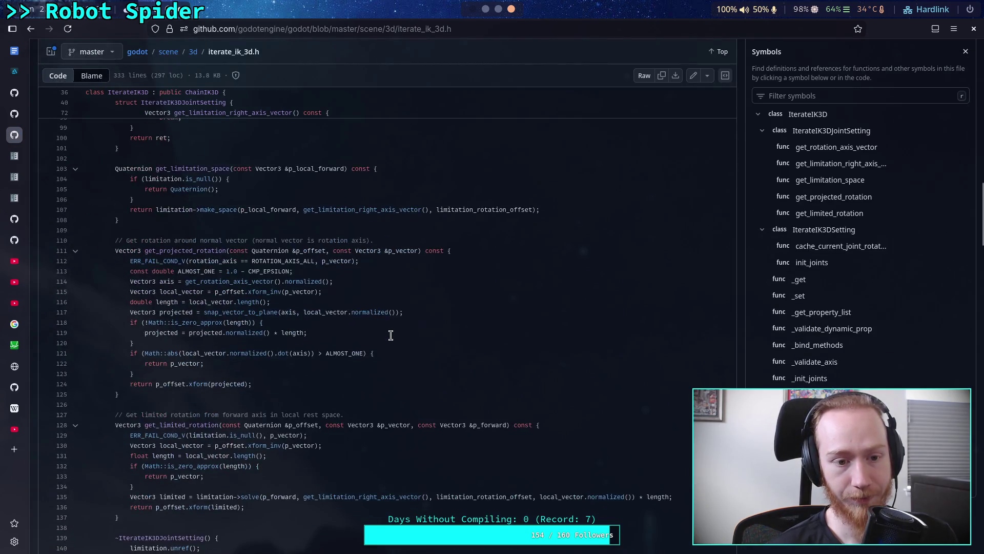
scroll(390, 335, down, 10)
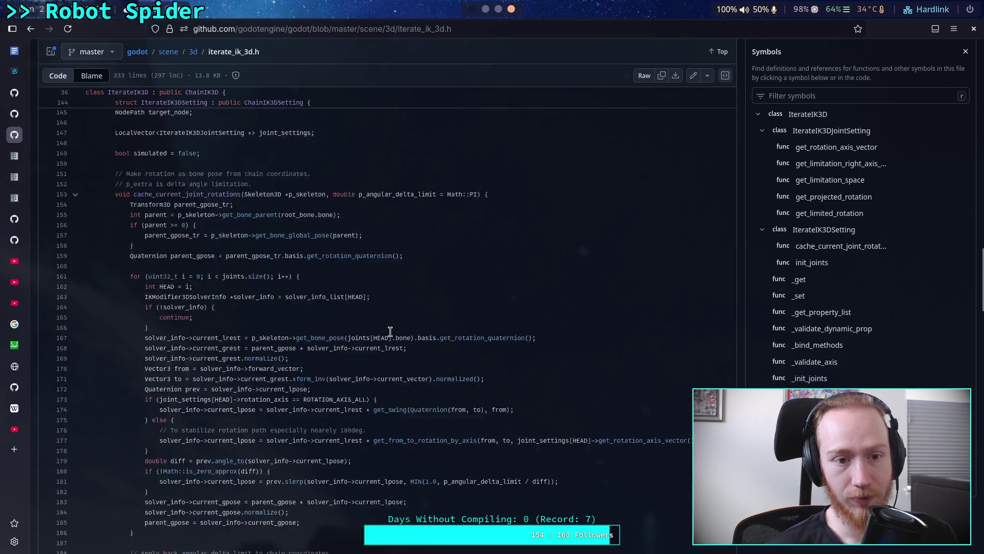
scroll(390, 327, down, 3)
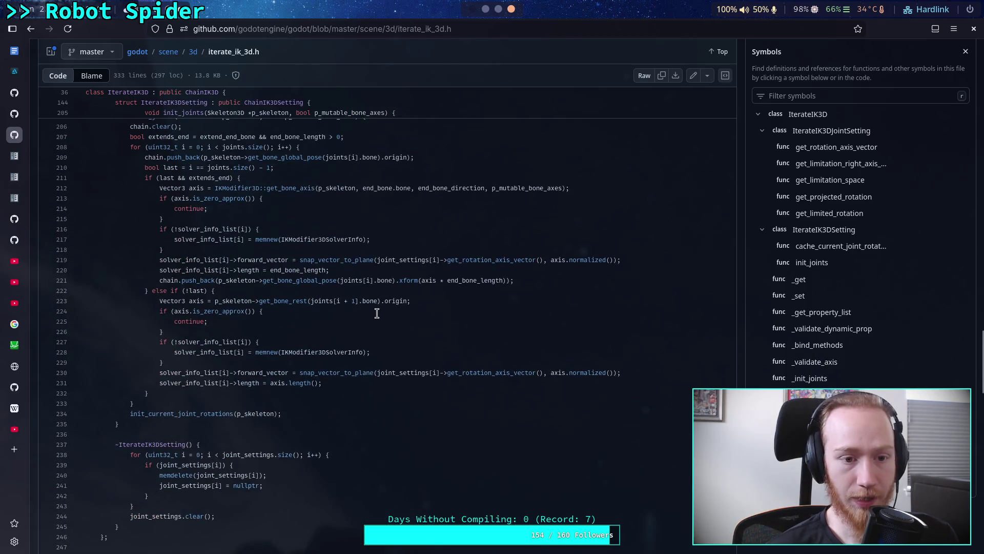
scroll(377, 314, up, 1)
Show init_current_joint_rotations in the Symbols panel, then check the rebuild's progress at 53%.
shift+click(424, 405)
click(492, 484)
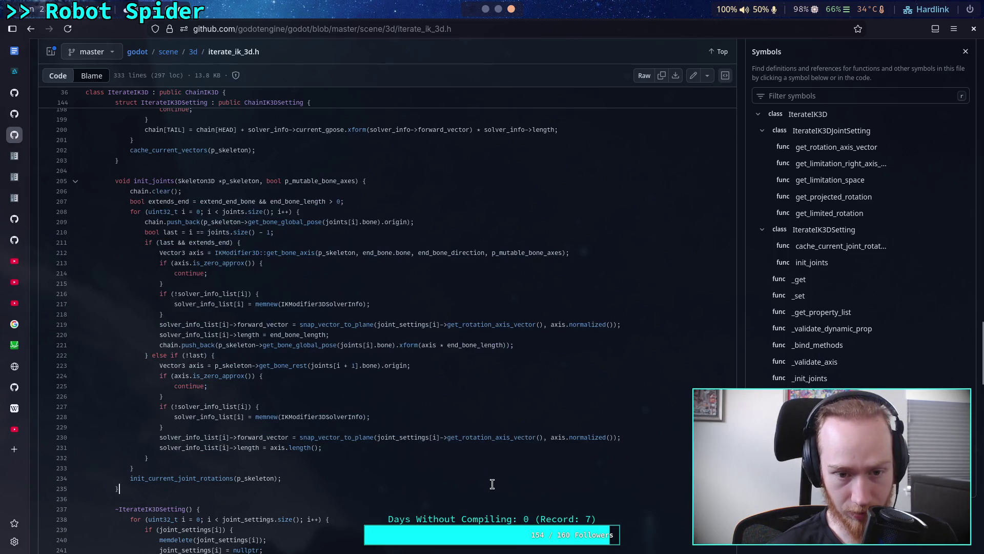
click(176, 478)
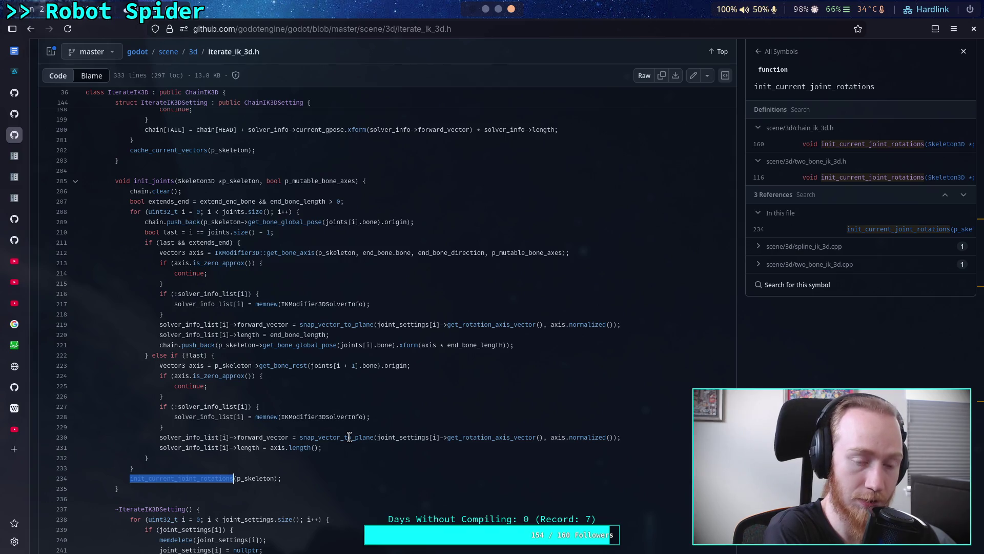
scroll(346, 425, up, 5)
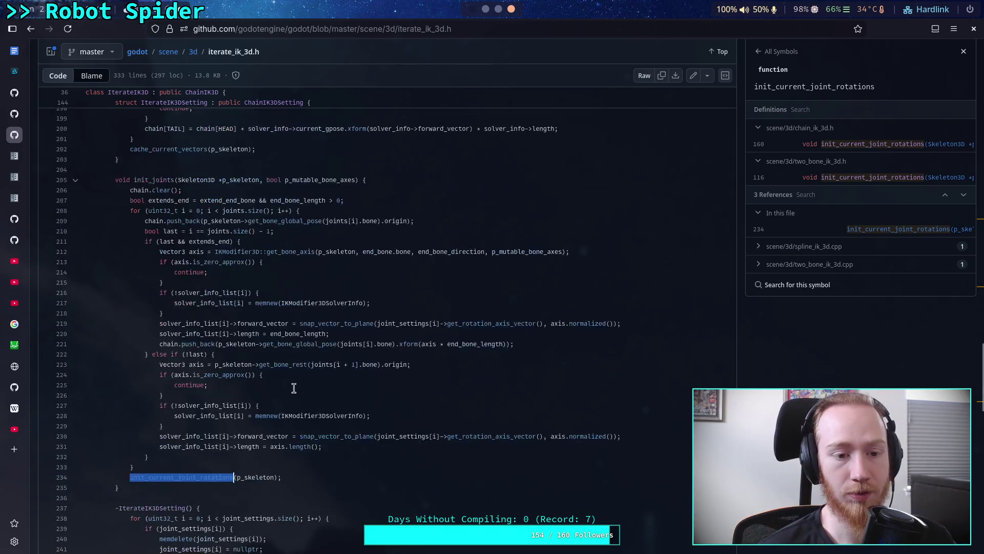
scroll(287, 385, up, 4)
scroll(287, 385, down, 6)
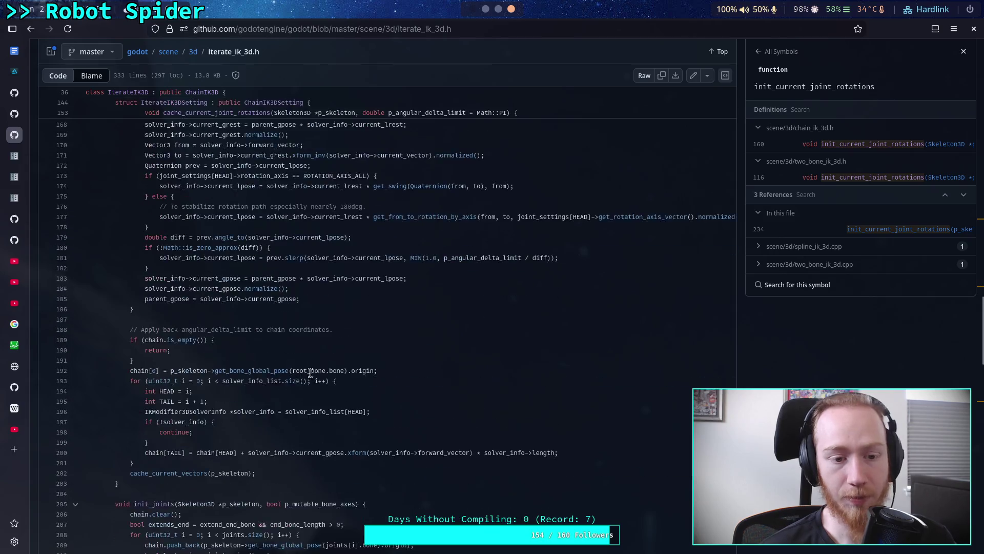
scroll(322, 342, up, 3)
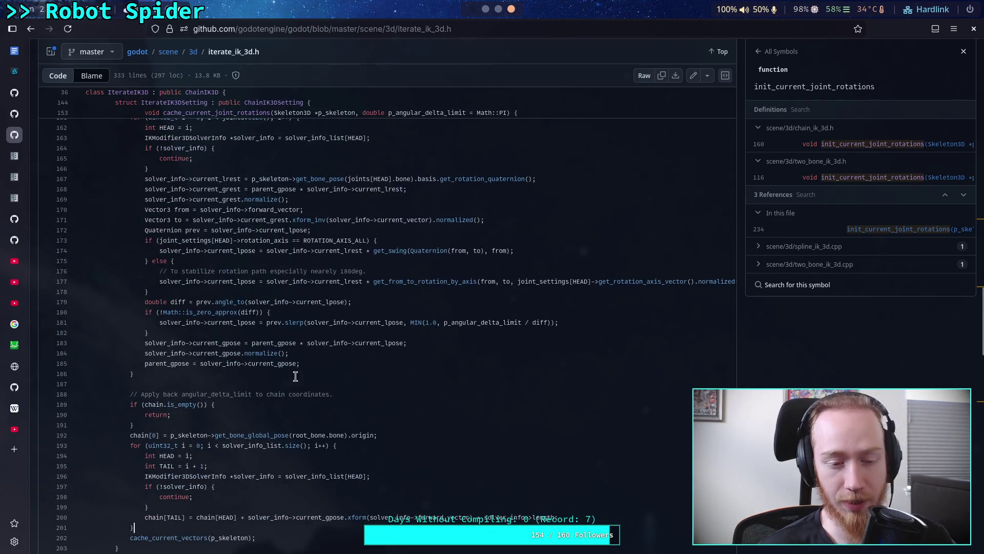
click(505, 10)
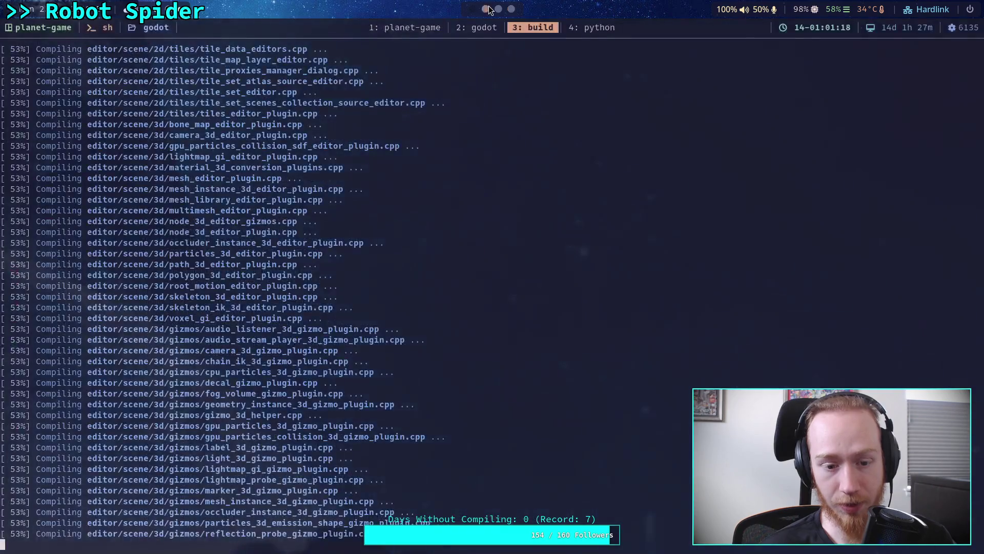
click(505, 10)
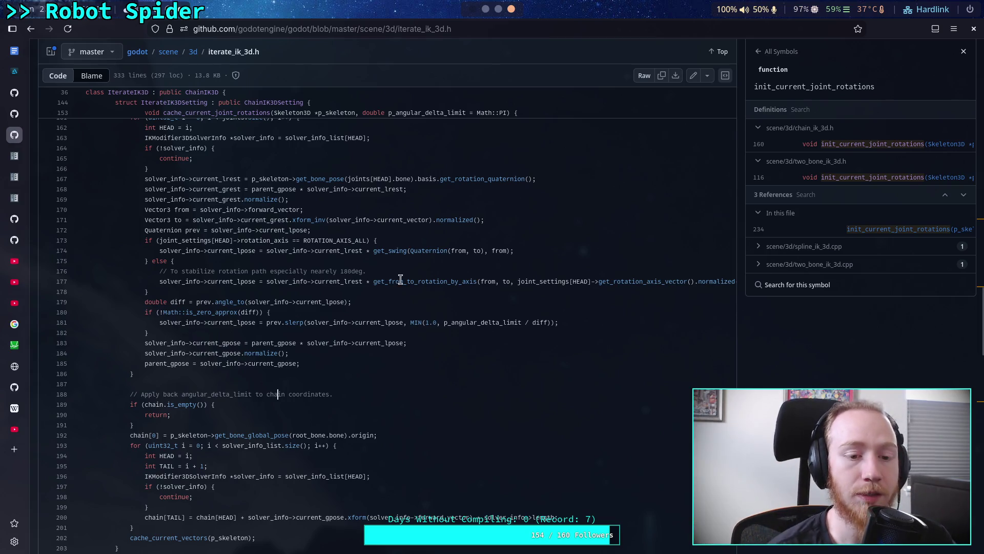
scroll(379, 404, up, 2)
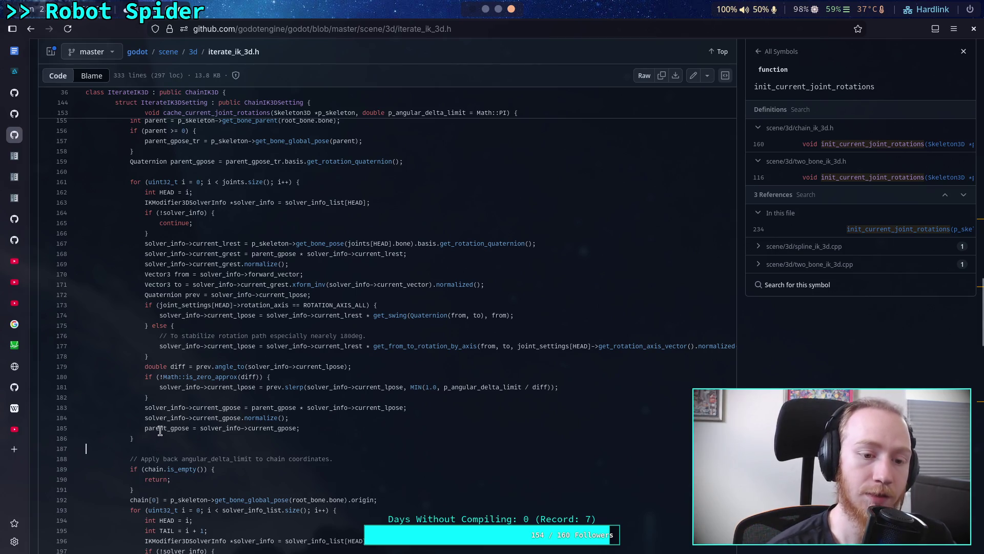
scroll(163, 428, up, 4)
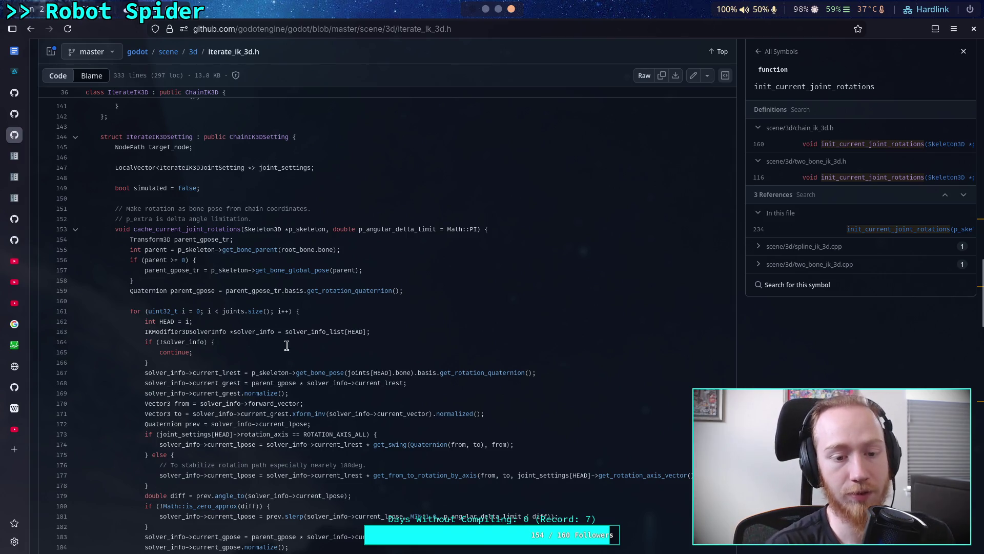
scroll(356, 314, down, 6)
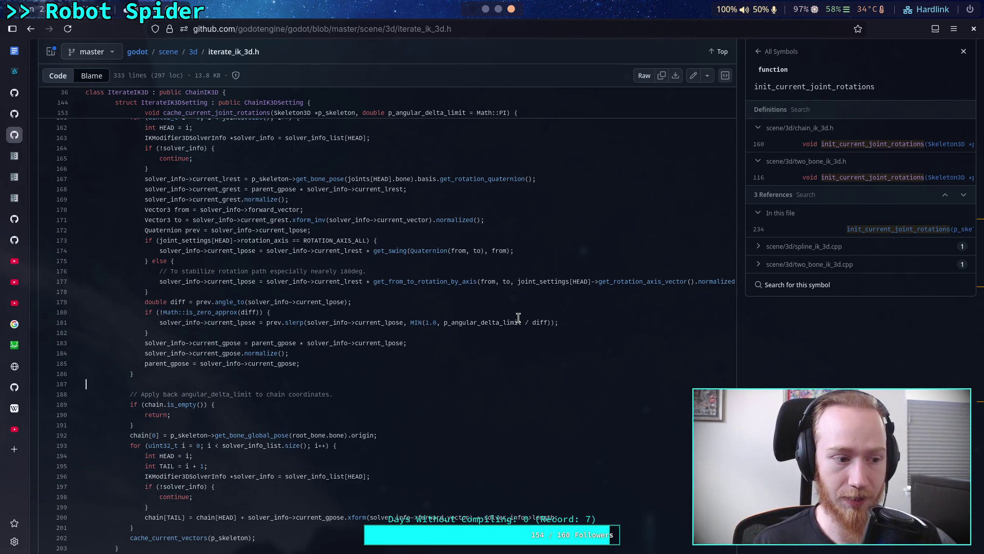
key(alt+Tab)
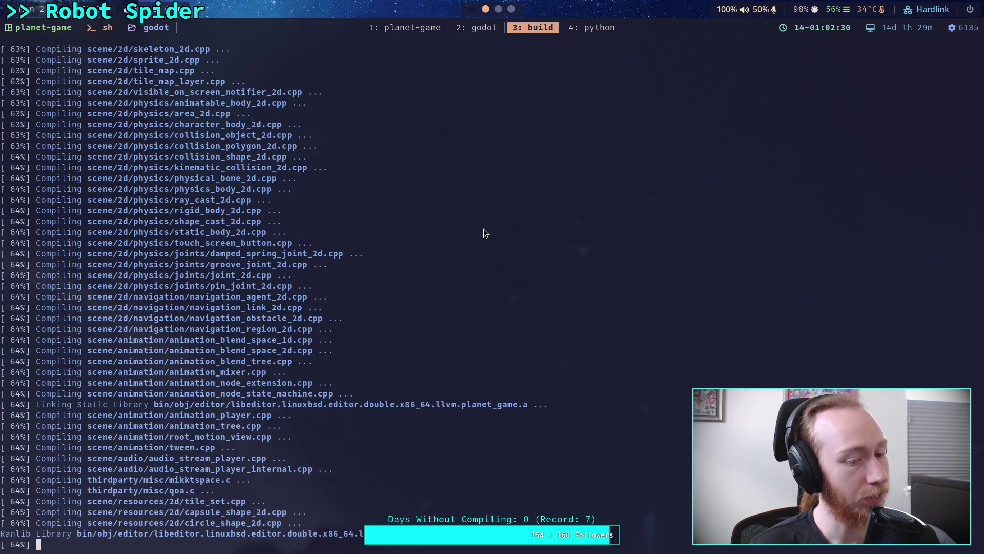
click(498, 9)
click(512, 9)
scroll(349, 287, down, 1)
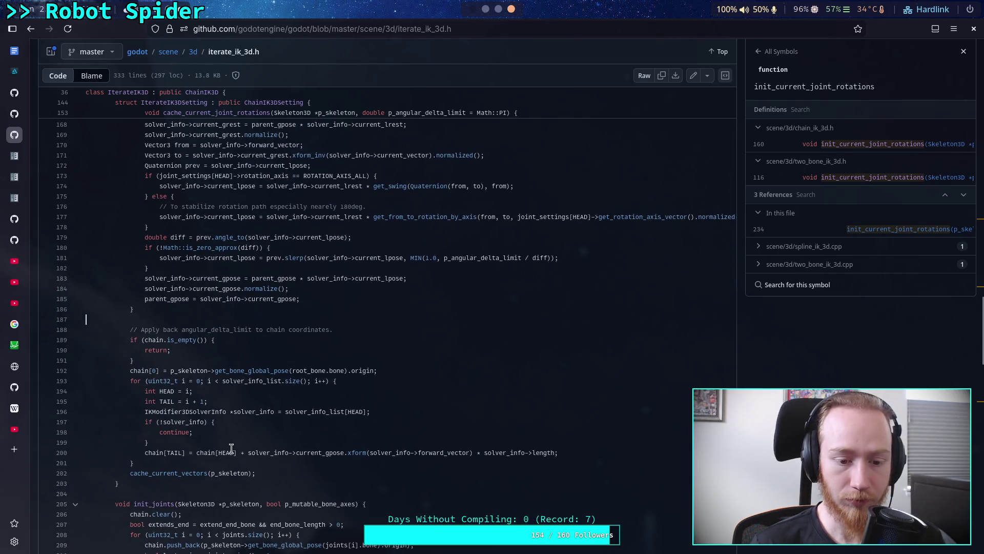
scroll(179, 466, down, 10)
scroll(190, 378, up, 15)
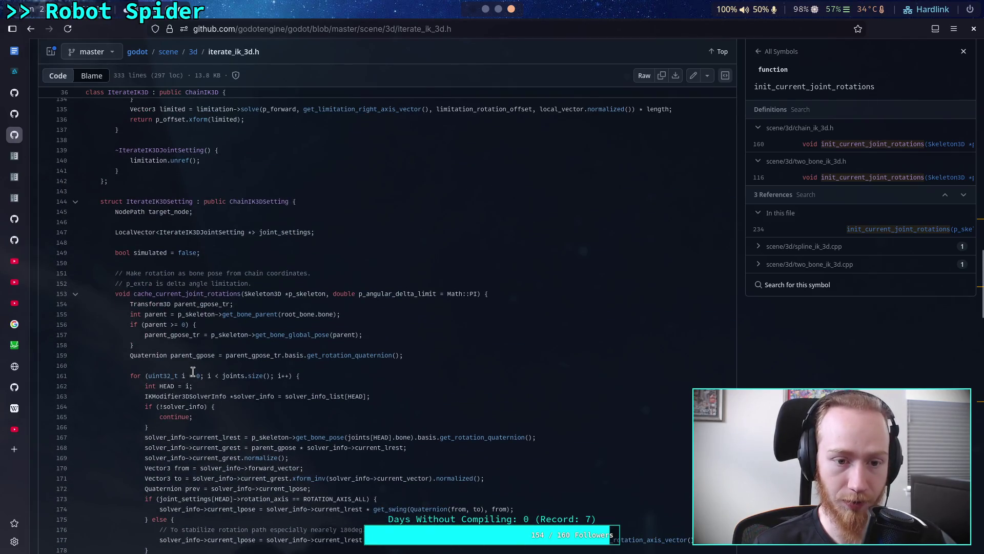
scroll(191, 372, down, 6)
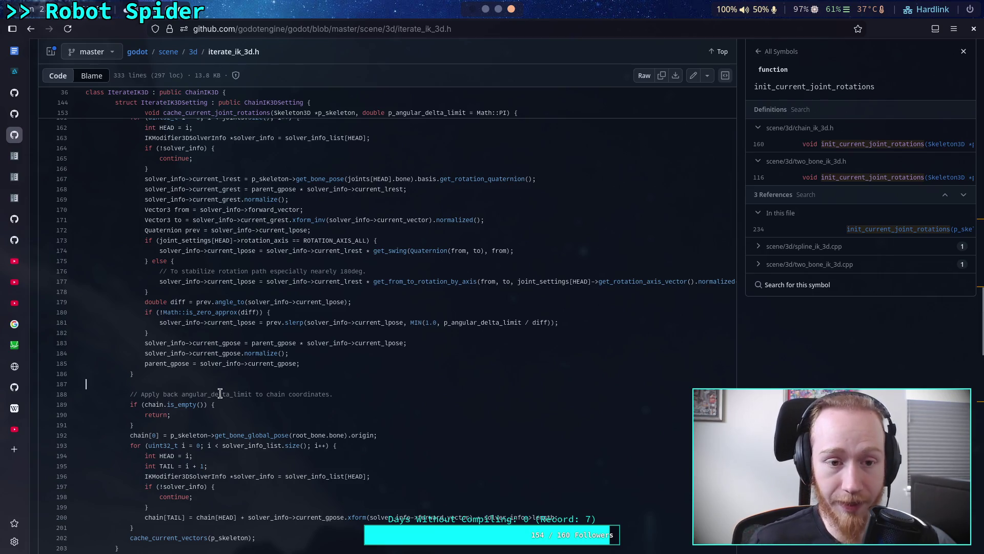
click(485, 9)
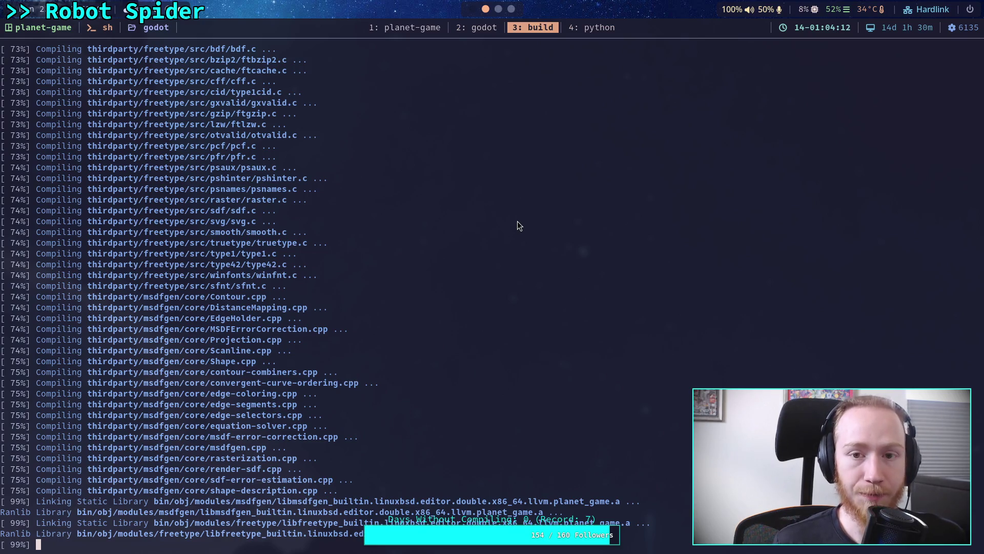
key(super+3)
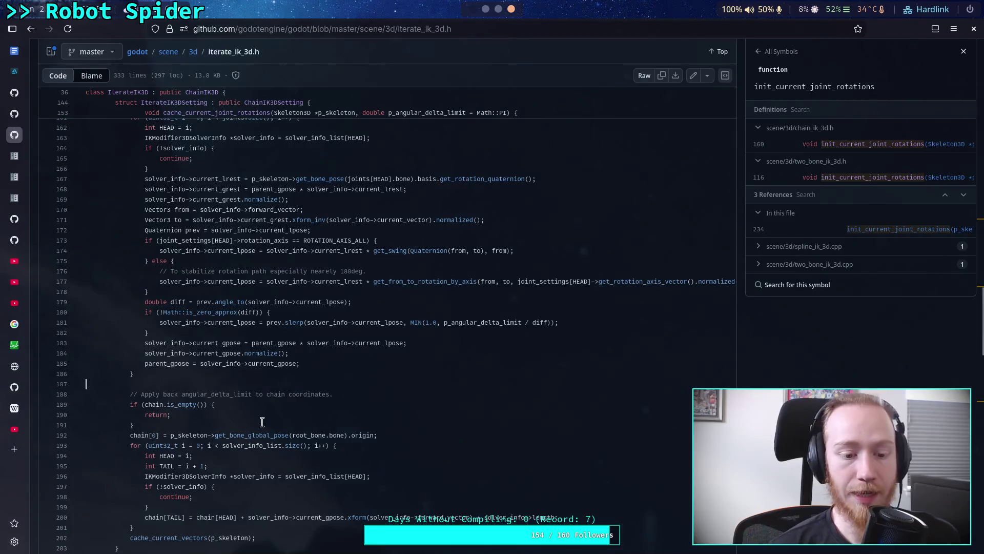
drag(257, 472, 185, 472)
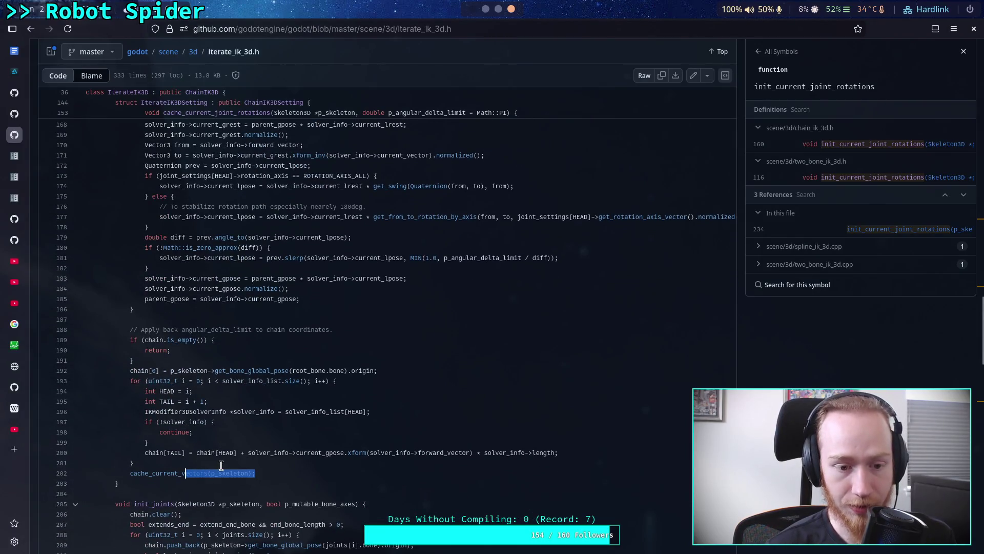
key(Left)
key(Up)
scroll(256, 441, down, 5)
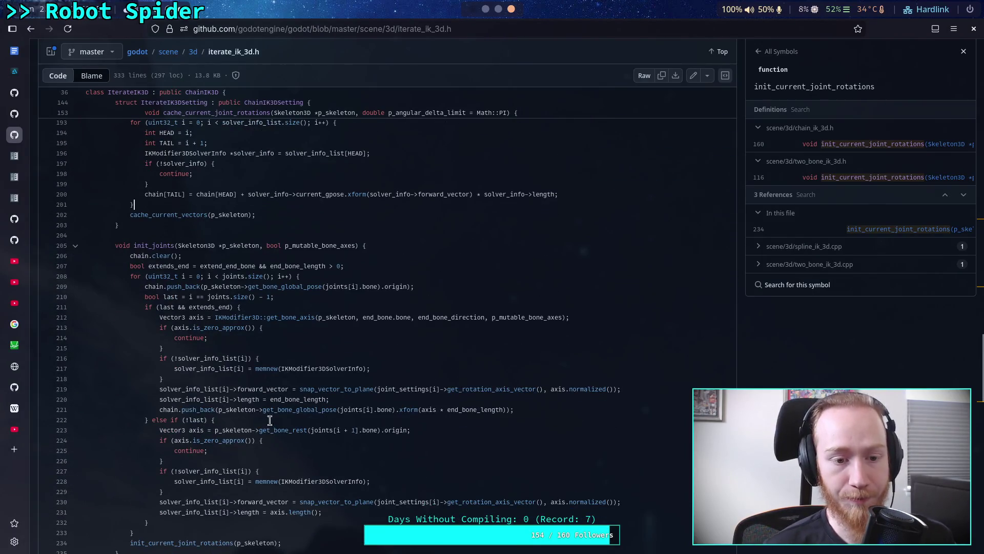
scroll(215, 287, down, 4)
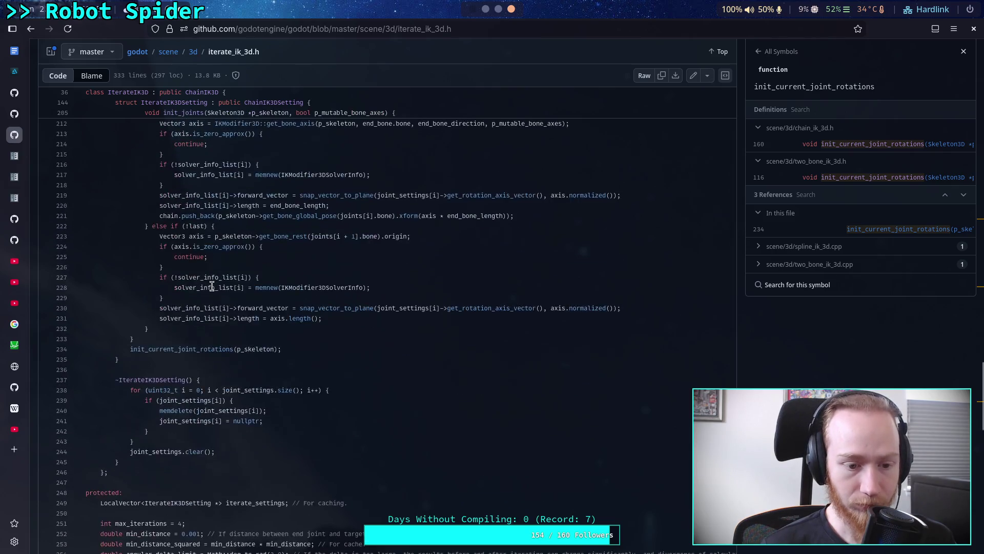
click(31, 30)
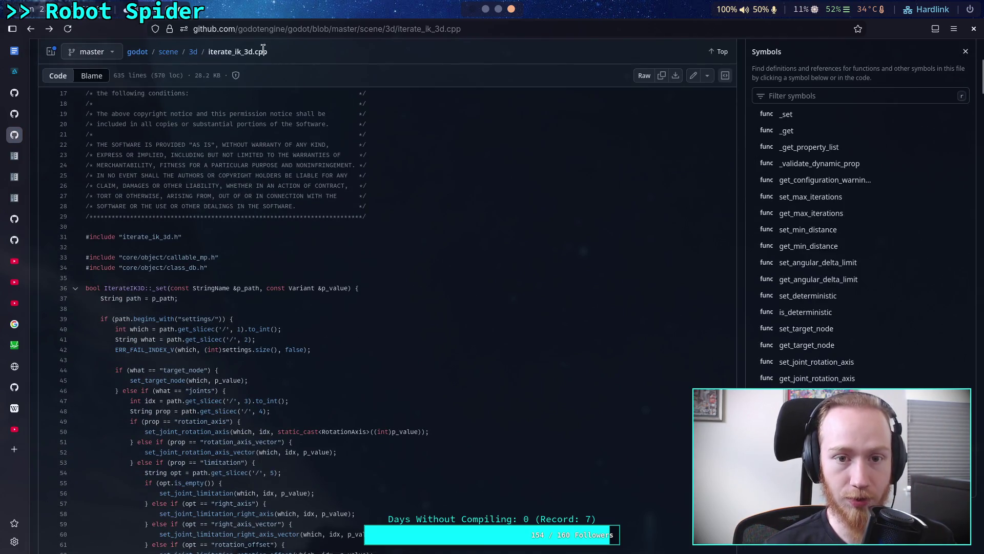
Reopen chain_ik_3d.h, inspect the current_vector calculation on line 156, then return to the build terminal.
click(31, 31)
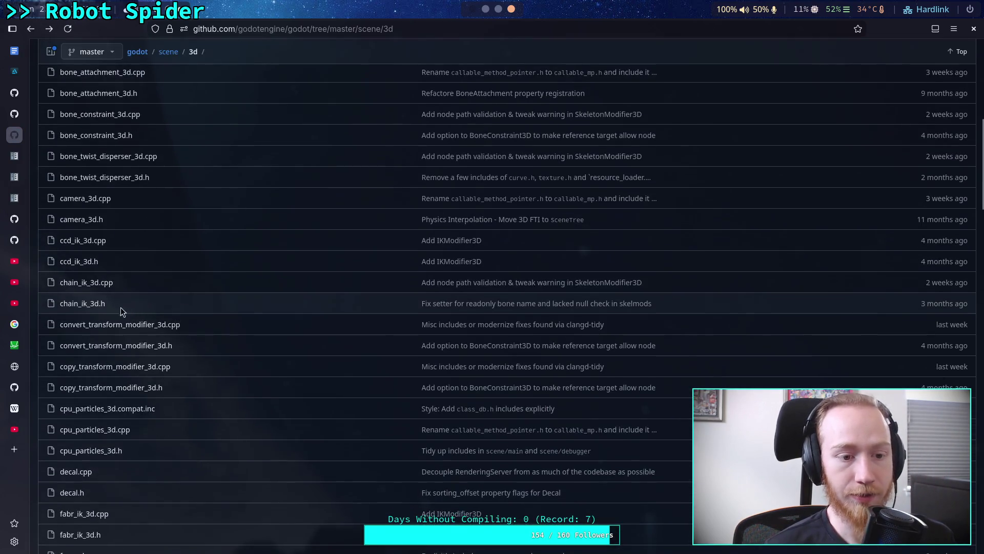
click(82, 303)
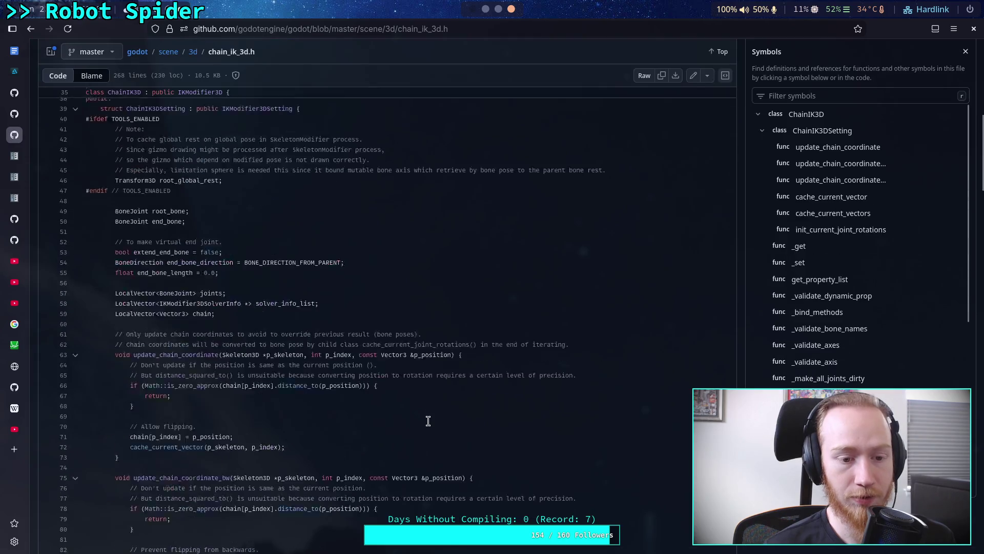
scroll(428, 420, down, 10)
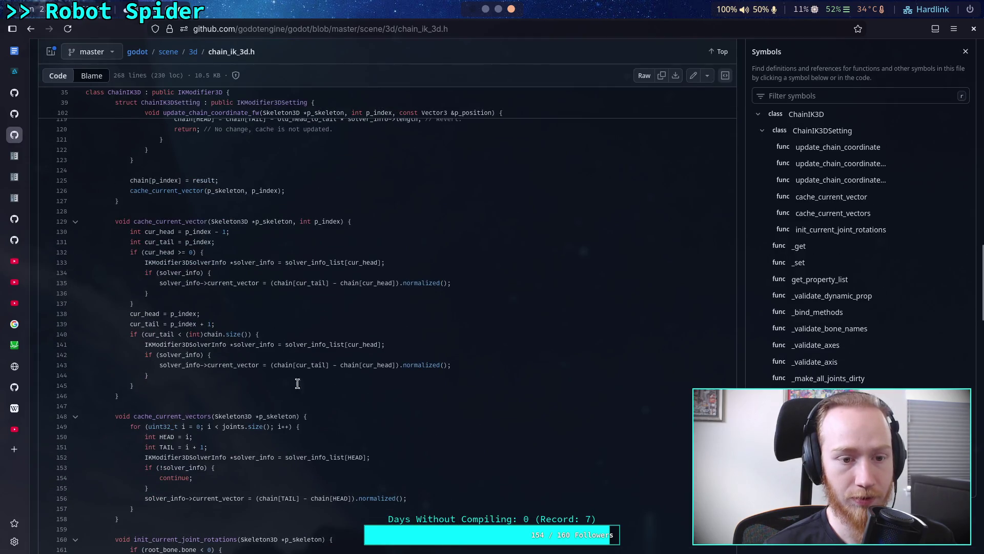
scroll(246, 395, down, 2)
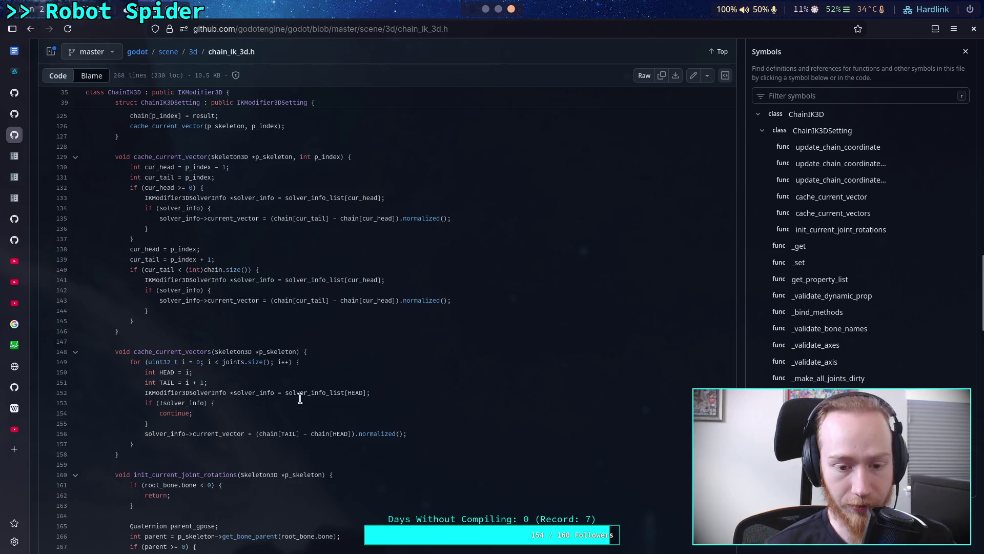
drag(191, 436, 409, 434)
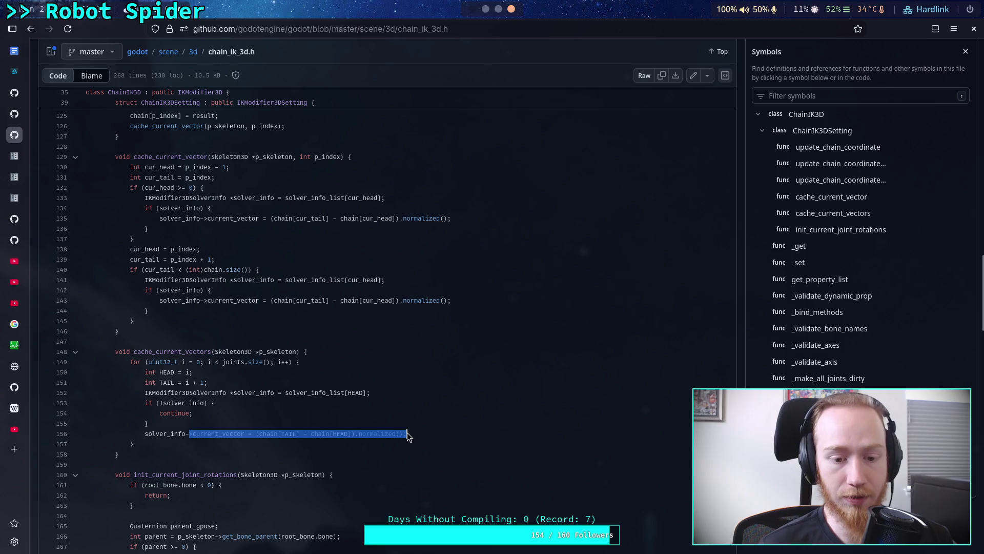
click(306, 413)
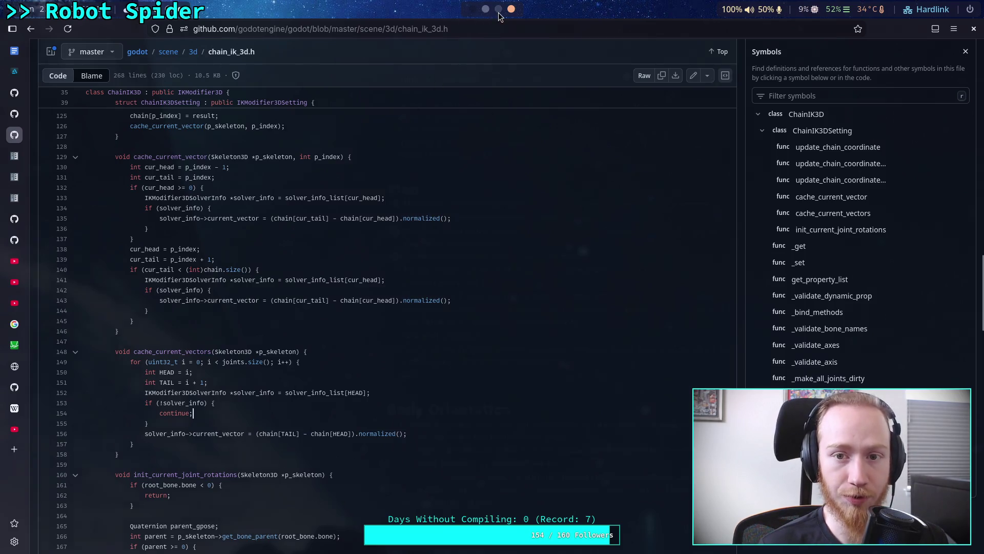
click(498, 9)
click(486, 9)
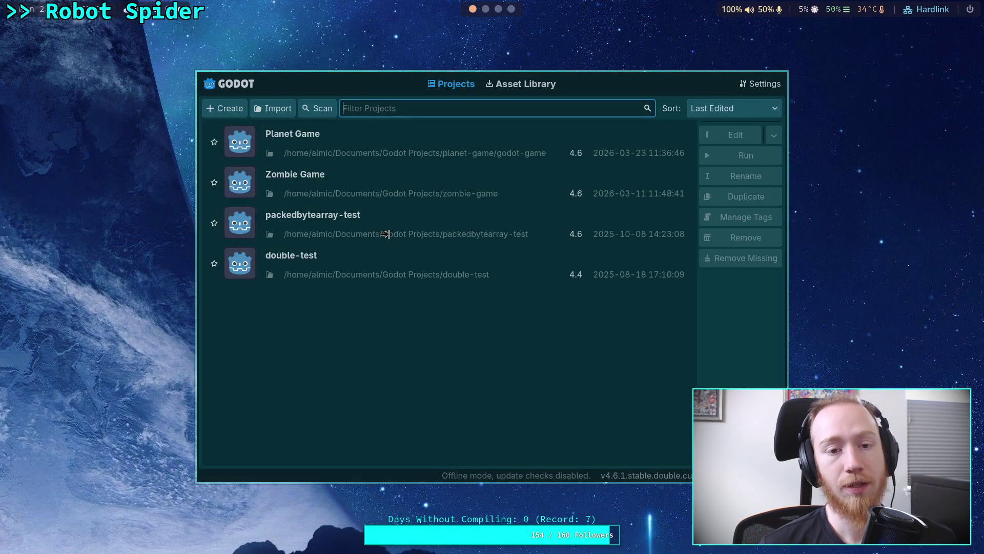
Open Planet Game in the rebuilt editor and expand the CCDIK3D per-leg settings.
click(727, 141)
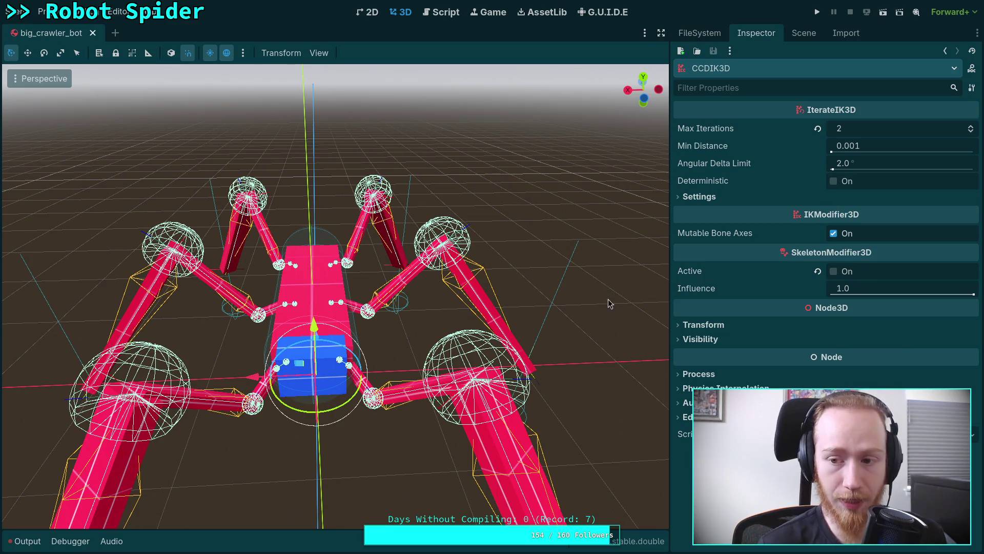
click(709, 197)
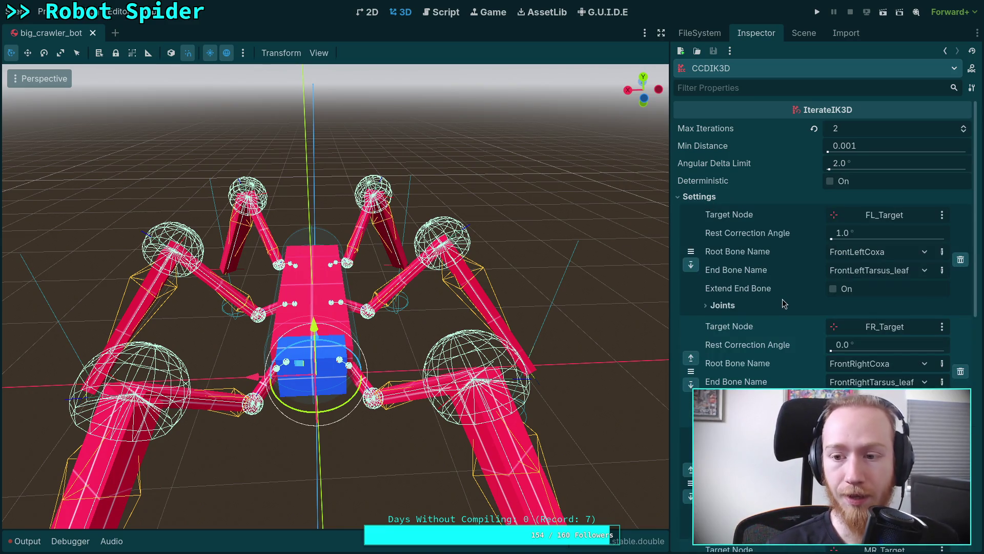
Reset the legs' Rest Correction Angle to 0.0° and save the scene.
click(831, 239)
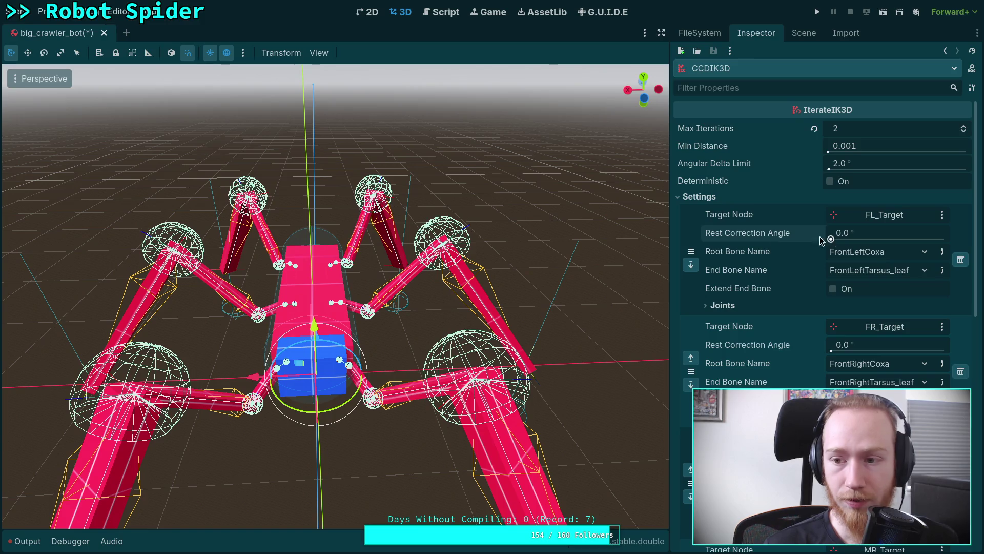
scroll(789, 328, down, 2)
scroll(755, 329, down, 3)
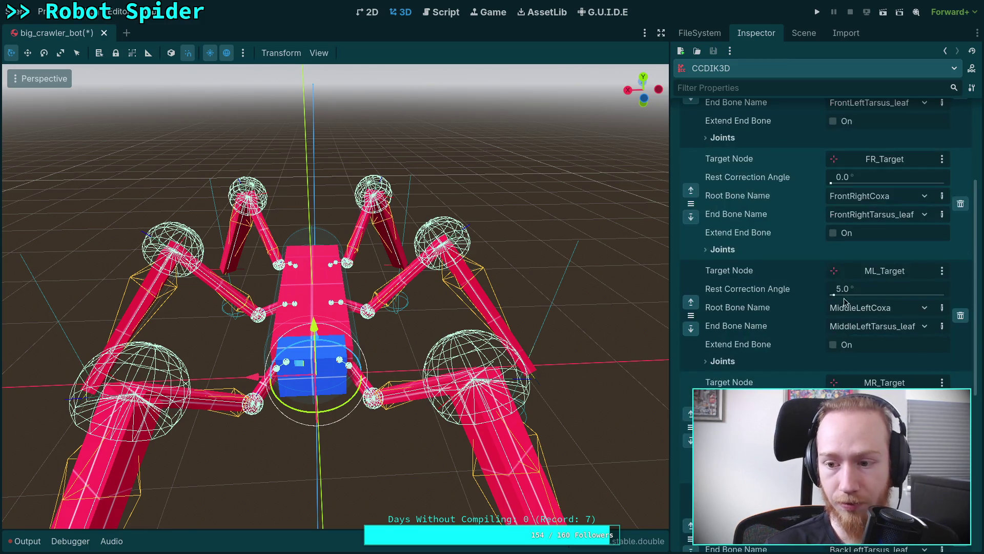
scroll(755, 289, down, 3)
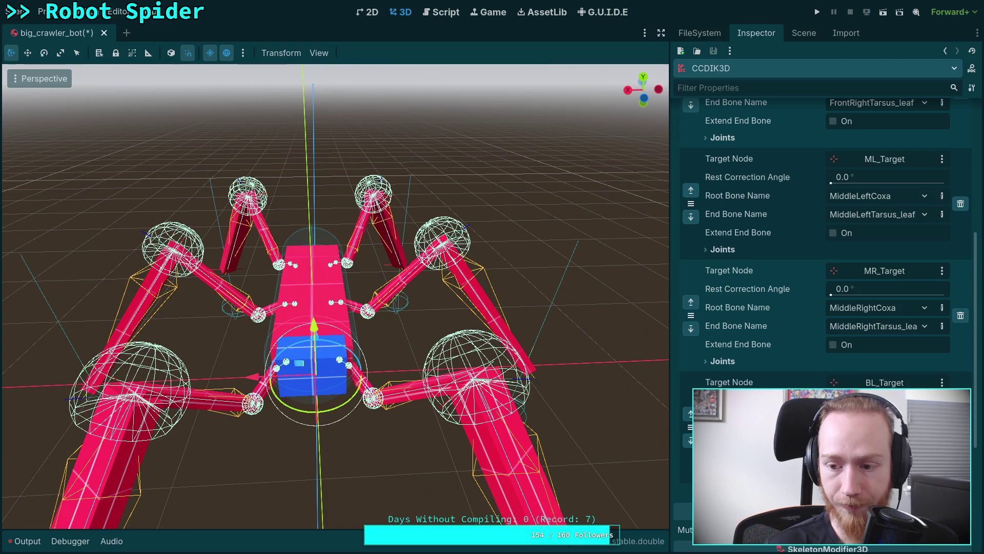
scroll(820, 257, up, 5)
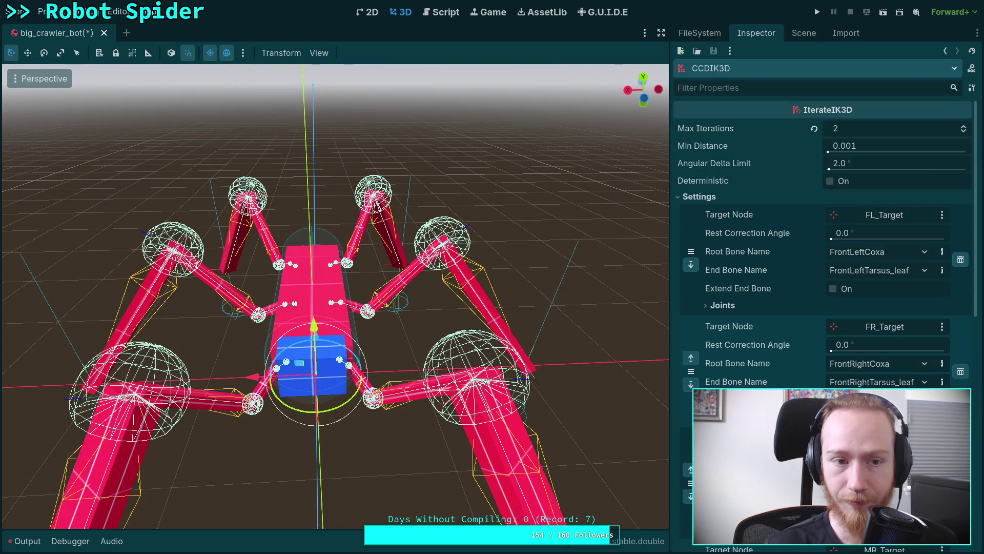
key(ctrl+s)
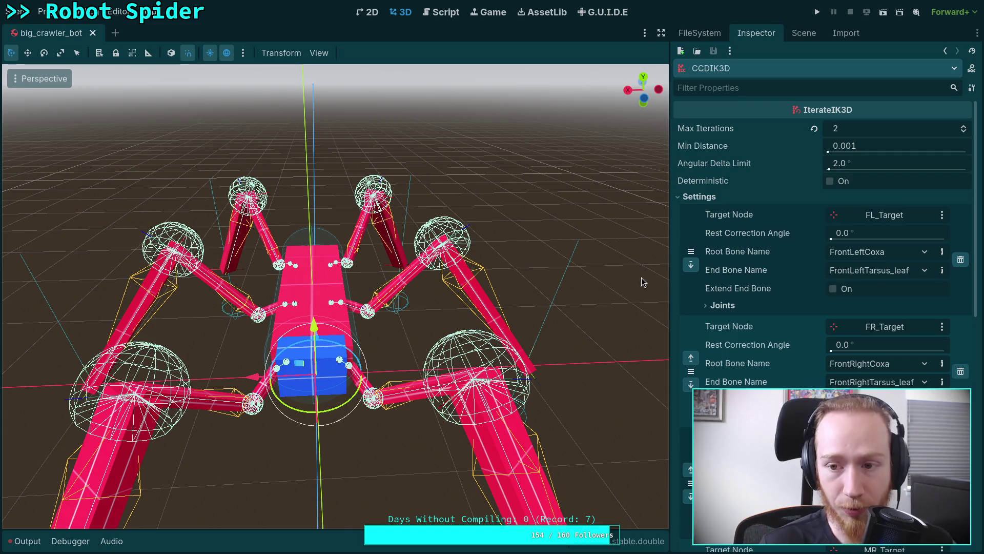
Make the CCDIK3D modifier active and select the middle-left leg's target marker.
click(796, 37)
click(756, 33)
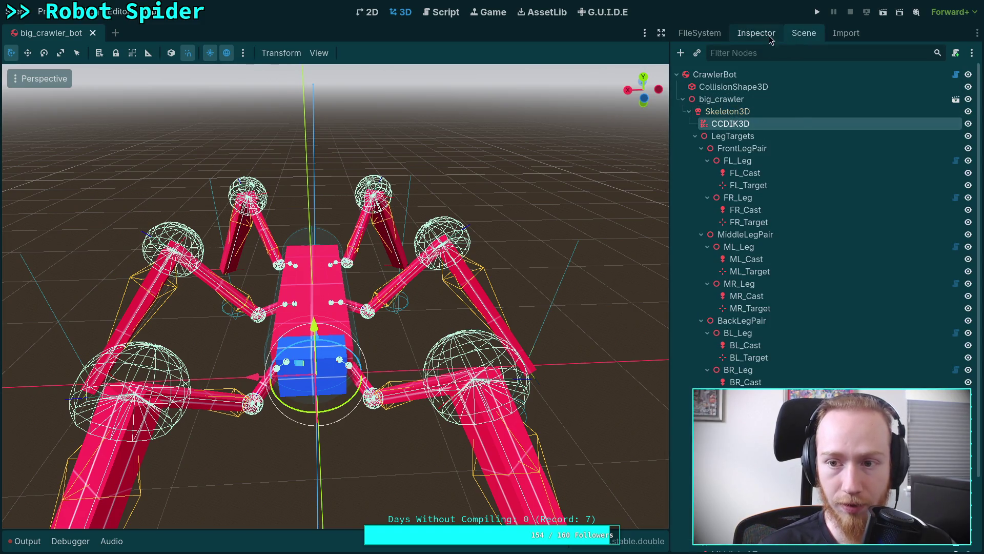
scroll(744, 287, down, 5)
scroll(744, 287, down, 2)
click(830, 353)
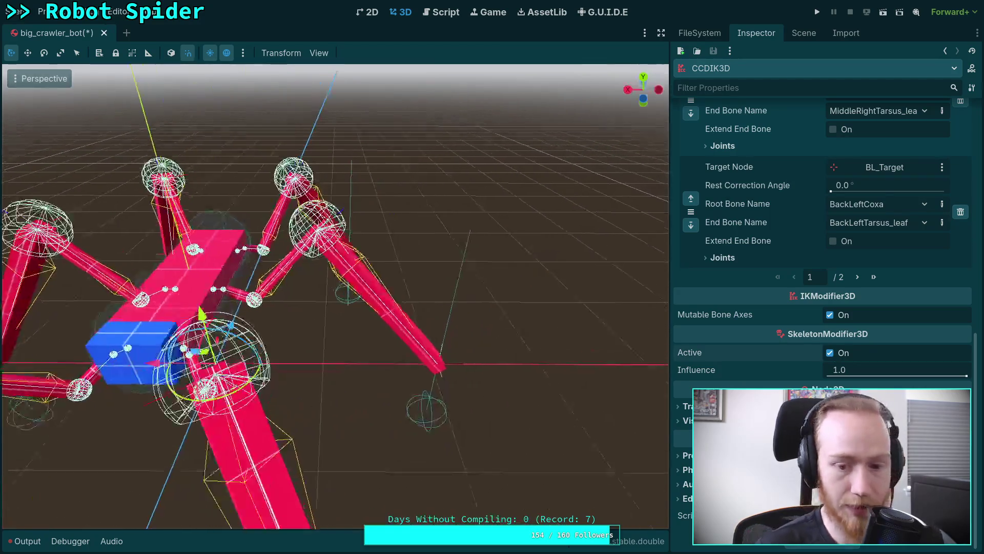
click(456, 389)
Drag ML_Target up and along X to (-1.86, -0.9, 0) so the leg bends to follow.
mouse_move(435, 363)
mouse_down()
mouse_move(539, 269)
mouse_move(507, 215)
mouse_move(405, 482)
mouse_move(205, 395)
mouse_move(236, 336)
mouse_move(287, 349)
mouse_move(343, 327)
mouse_up()
drag(274, 370, 406, 370)
scroll(369, 333, up, 5)
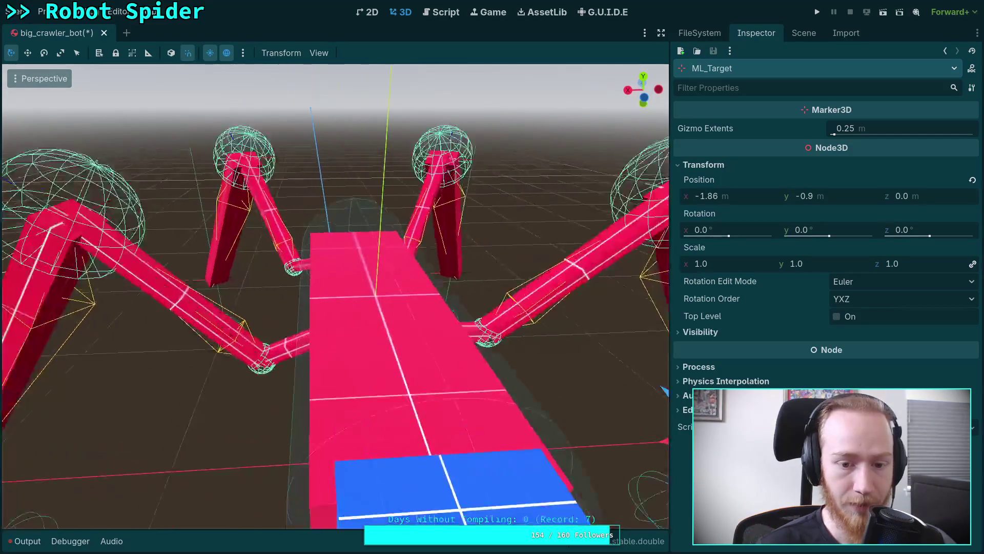
scroll(370, 332, down, 5)
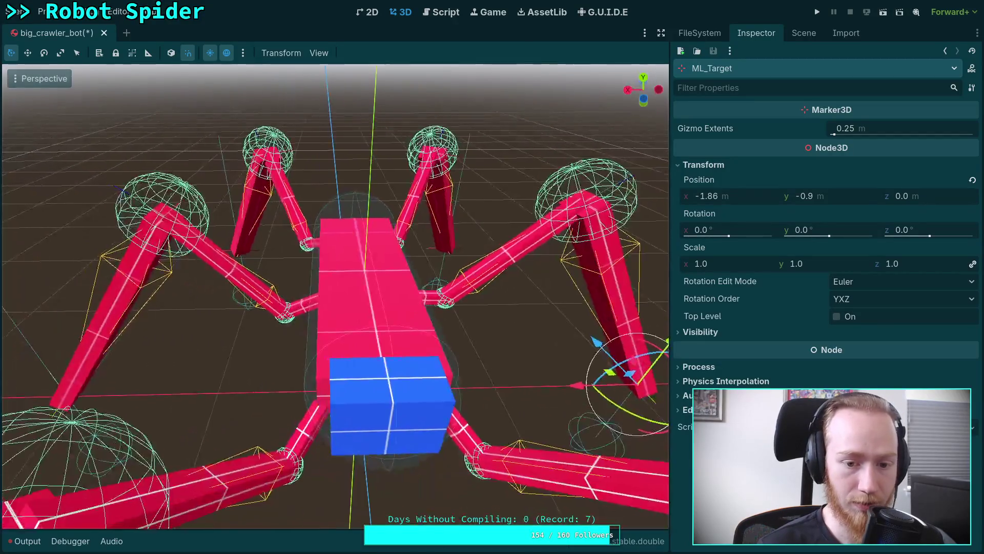
scroll(336, 296, up, 4)
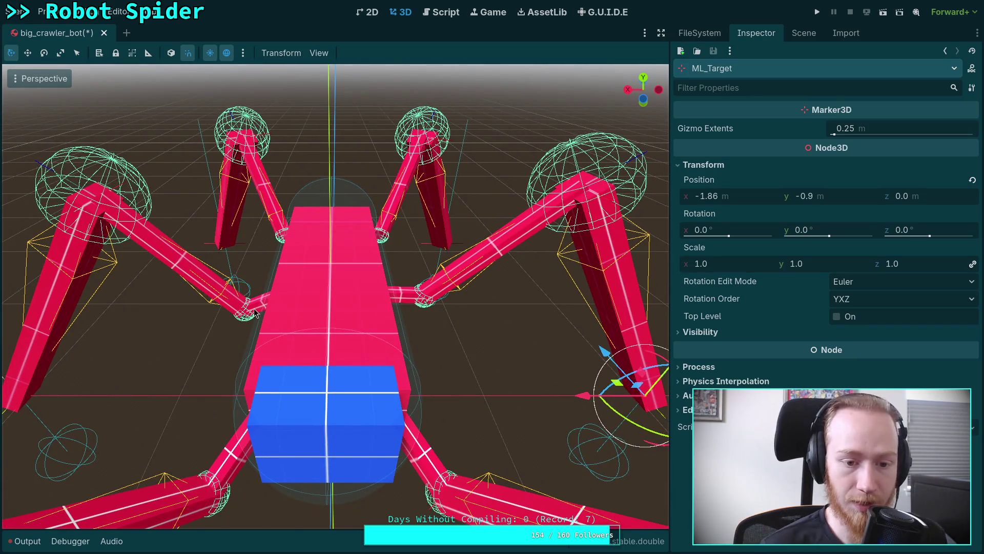
Select CCDIK3D and set ML_Target's Rest Correction Angle to 1°.
click(804, 33)
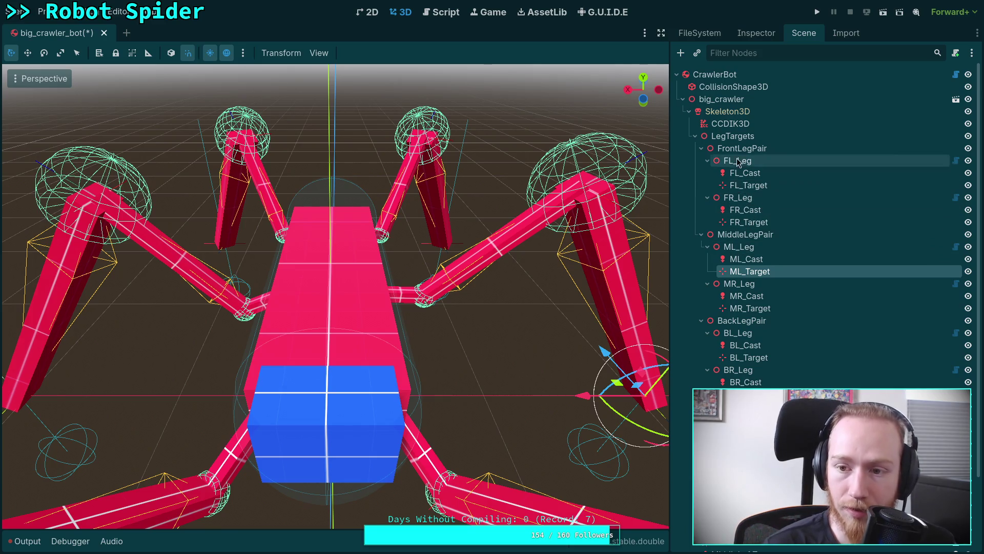
click(761, 129)
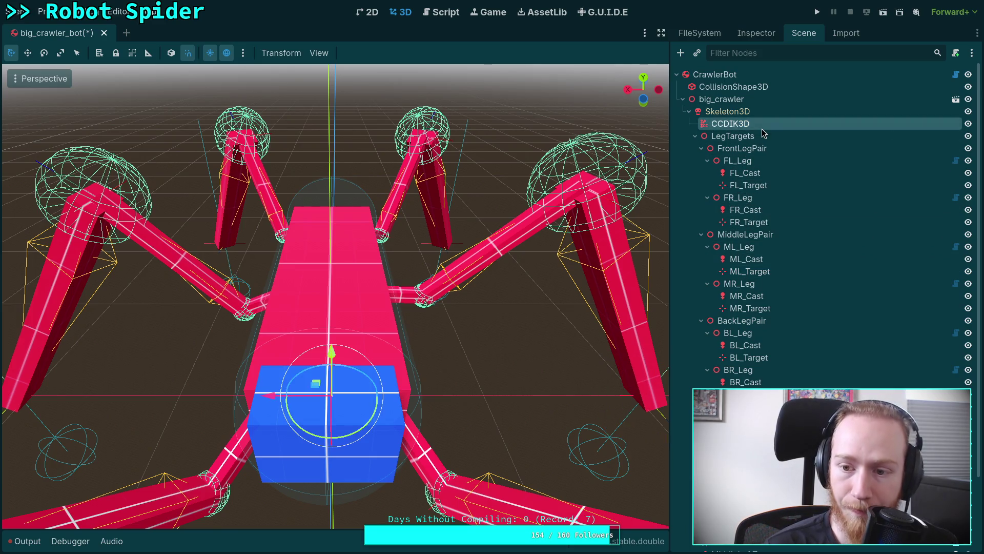
click(757, 32)
scroll(842, 297, up, 5)
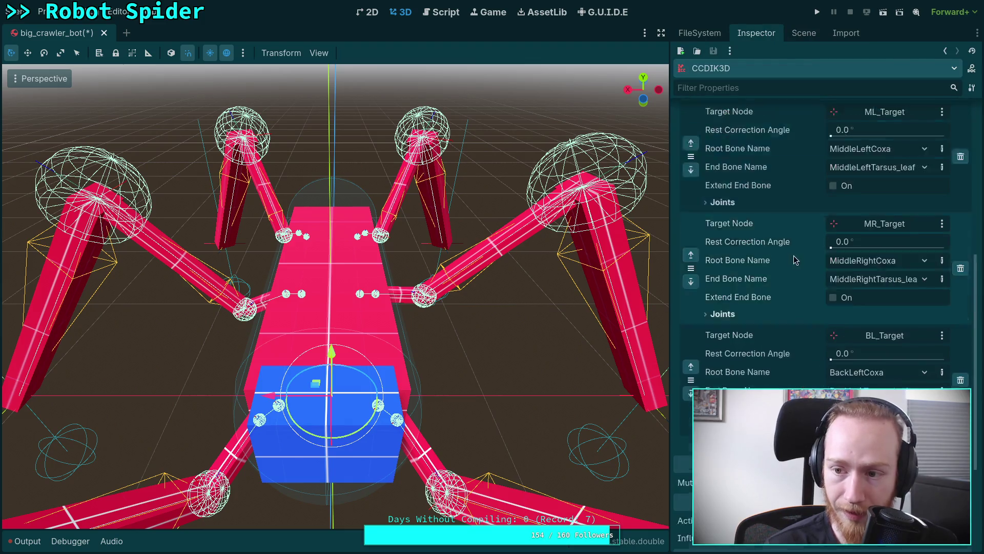
click(868, 301)
text(1)
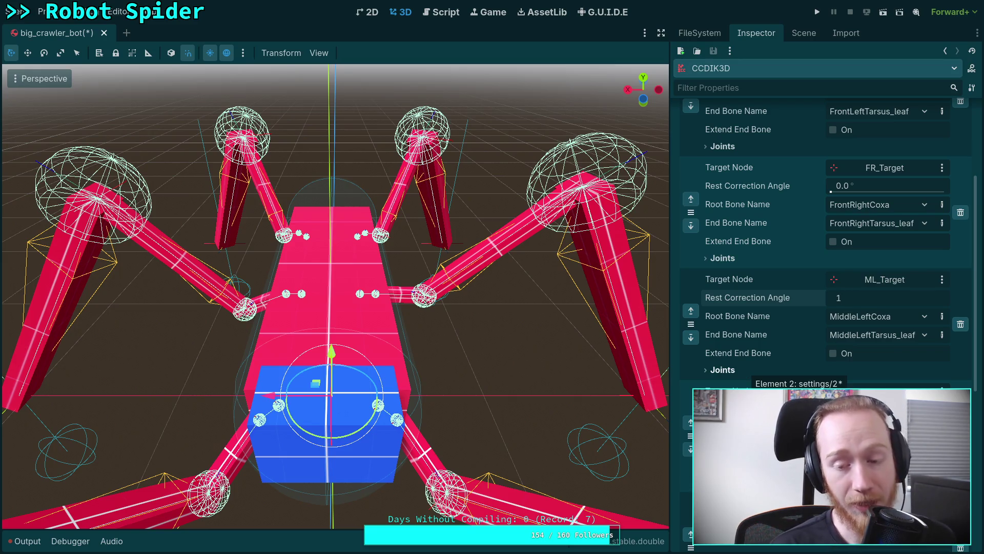
key(Return)
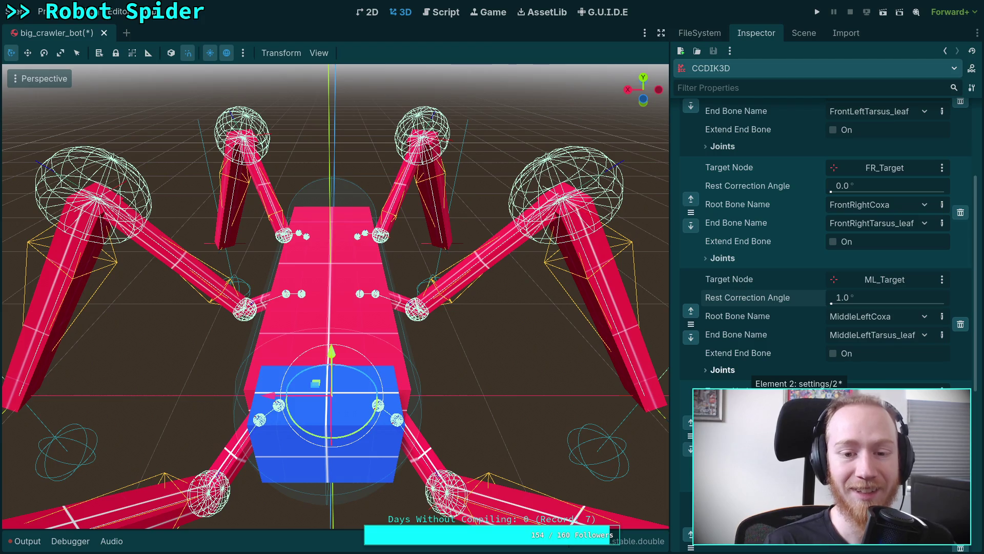
Reset ML_Target's Rest Correction Angle to 0° and view the spider at an angle.
drag(385, 256, 486, 287)
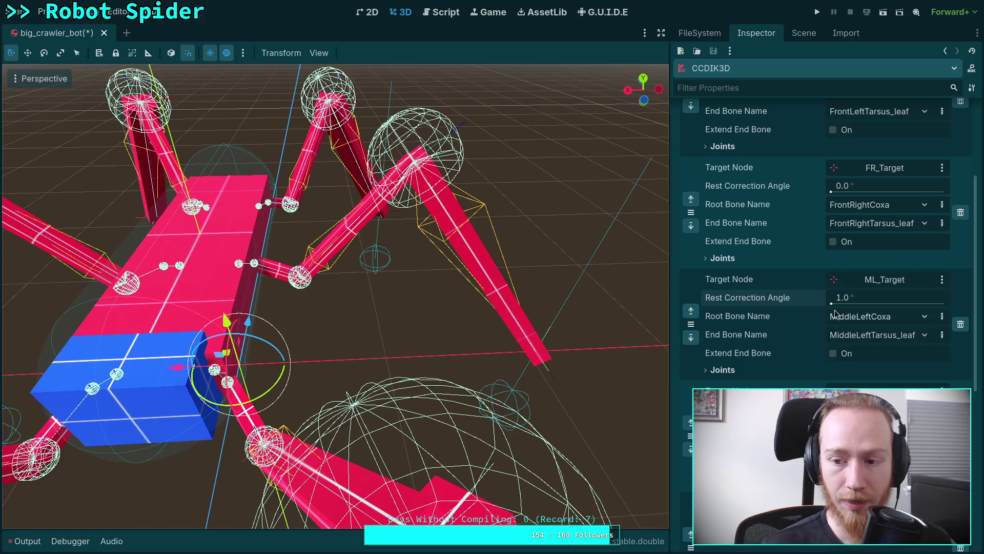
click(852, 300)
text(0)
key(Return)
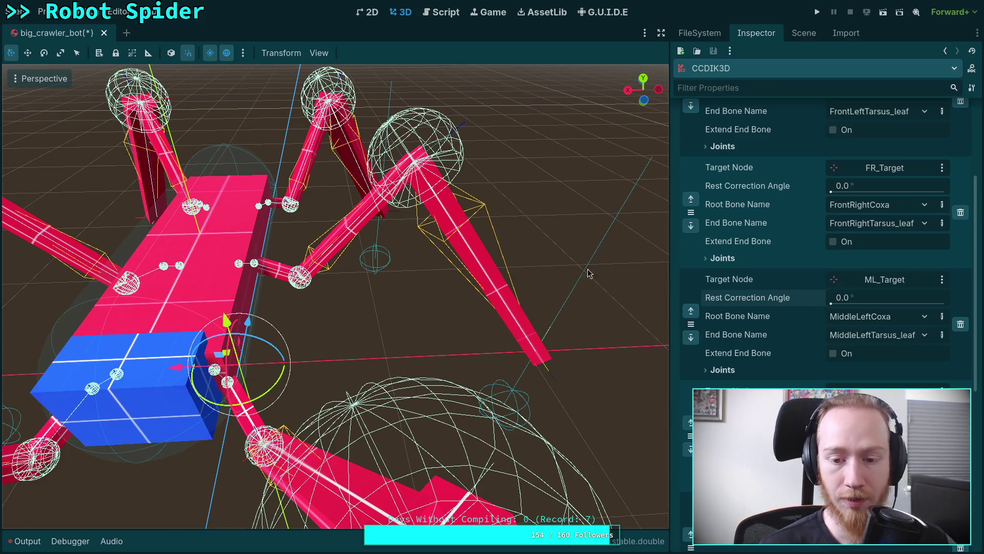
Raise the ML_Target marker and move it further out from the body.
click(551, 379)
mouse_move(528, 341)
mouse_down()
mouse_move(569, 295)
mouse_move(666, 120)
mouse_up()
scroll(441, 205, down, 5)
mouse_move(440, 205)
mouse_down()
mouse_move(477, 189)
mouse_move(472, 200)
mouse_up()
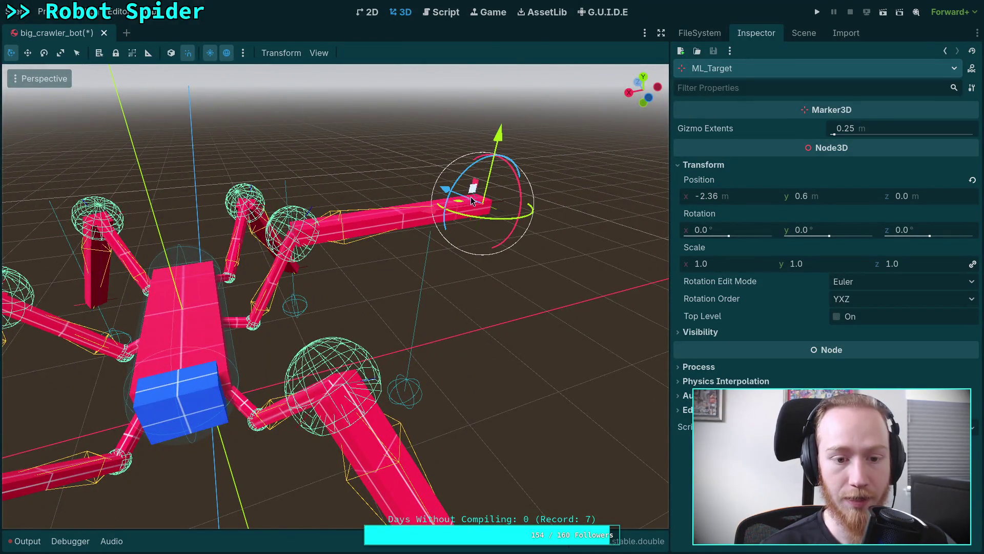
drag(466, 279, 517, 274)
Back on CCDIK3D, set ML_Target's Rest Correction Angle to 1° again.
click(804, 33)
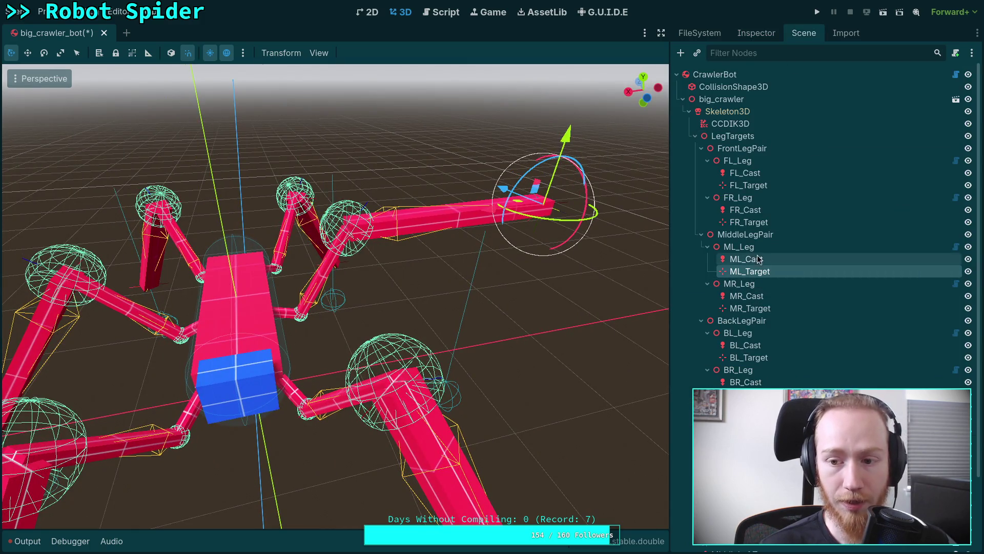
click(744, 123)
click(756, 33)
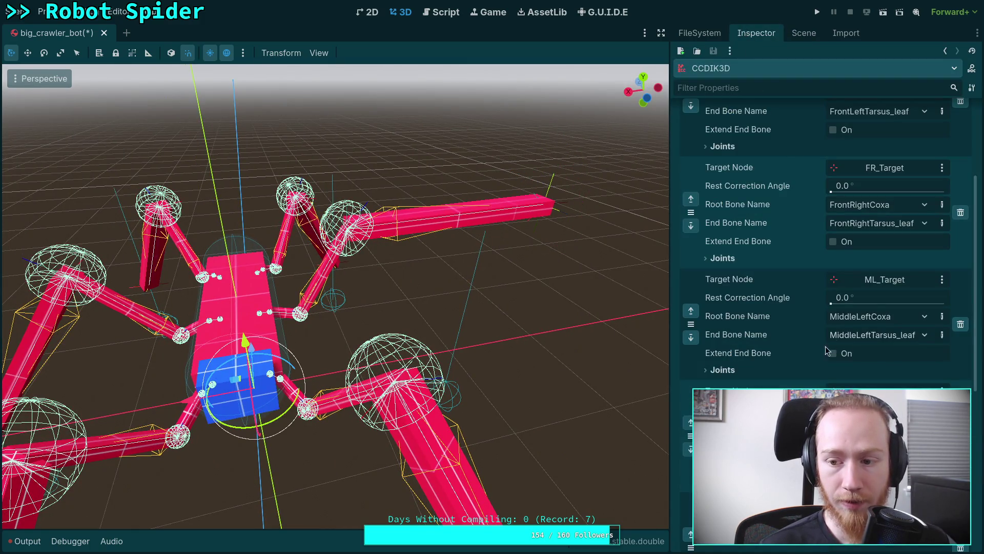
click(876, 298)
text(1)
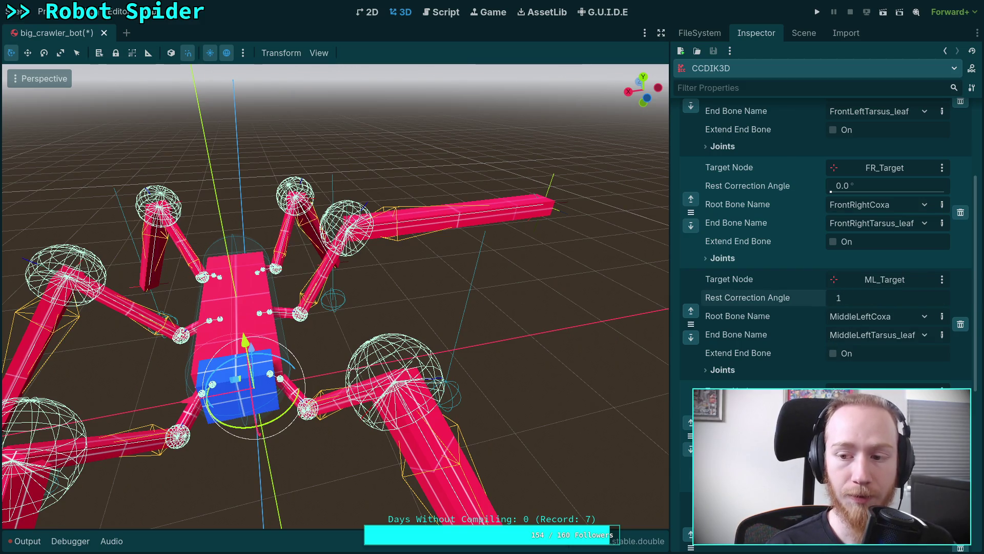
key(Return)
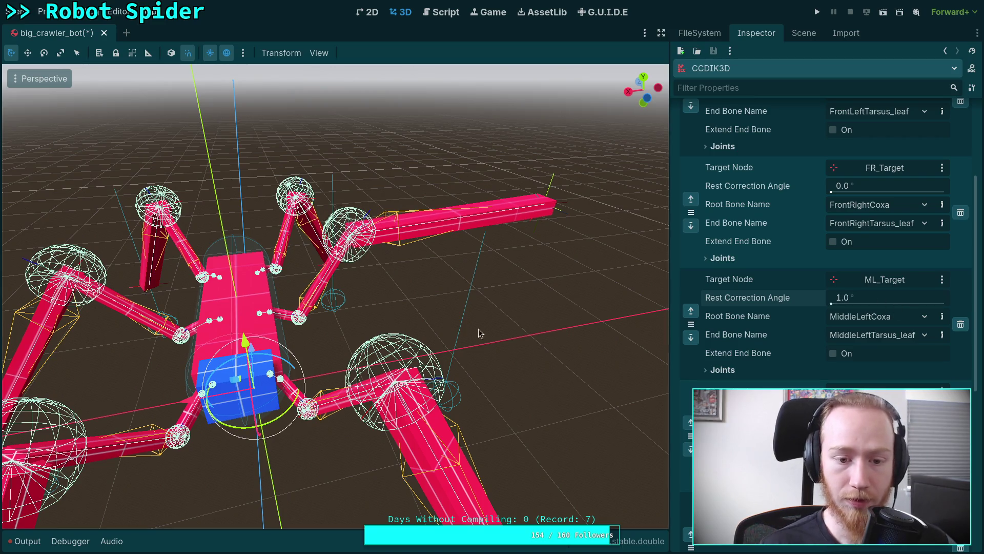
Compare ML_Target rest correction values 0° and 1° from a new view angle.
scroll(336, 297, up, 3)
scroll(330, 349, down, 3)
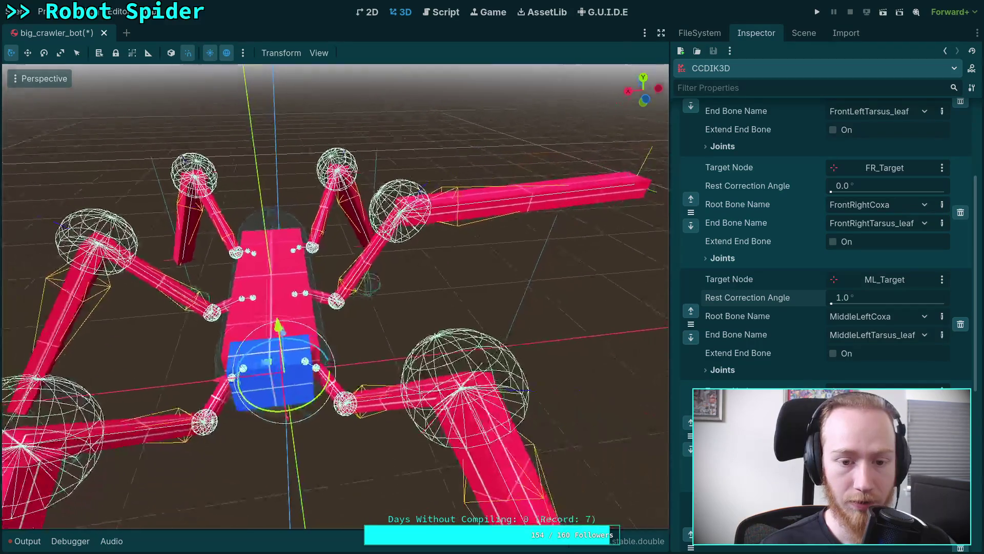
drag(307, 338, 331, 349)
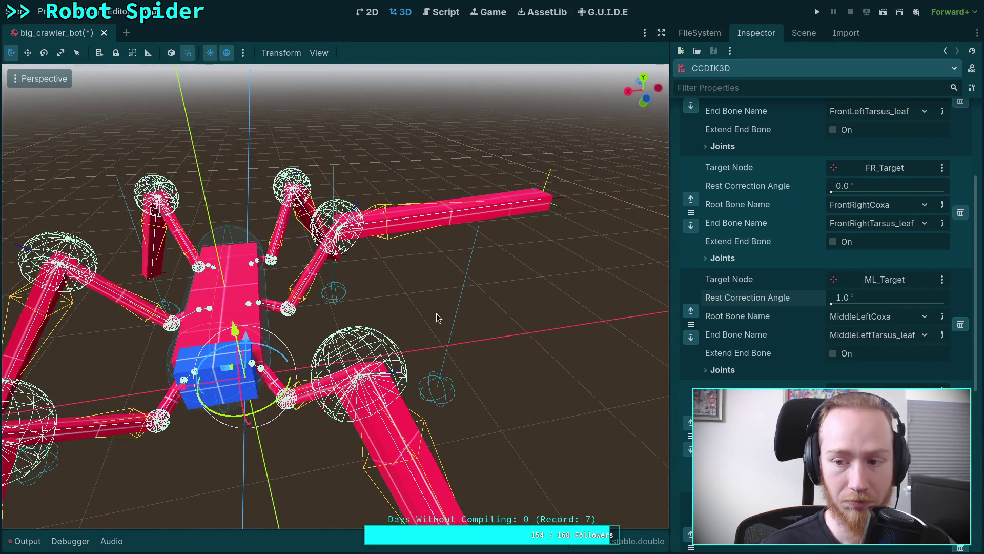
click(875, 300)
text(0.5)
key(Return)
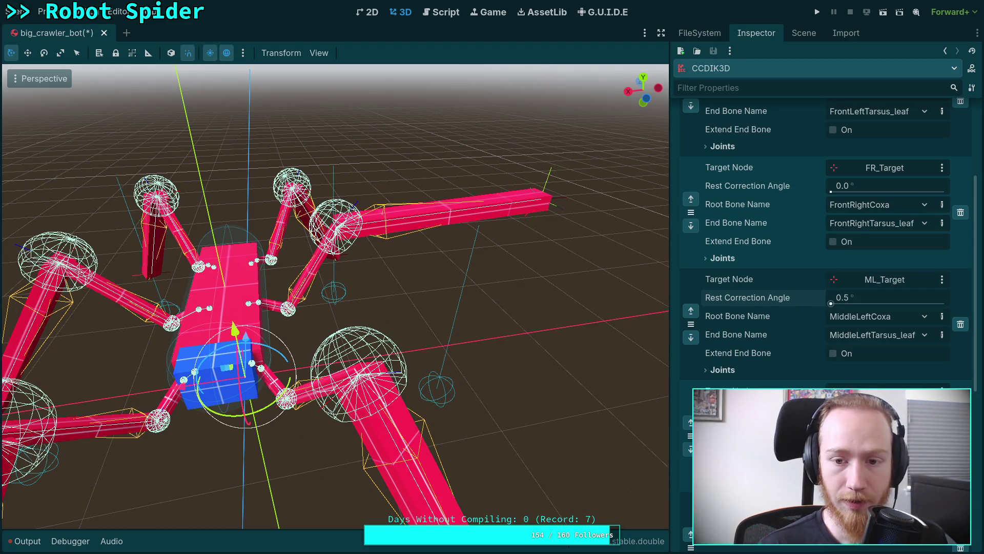
click(877, 300)
text(1)
key(Return)
Try ML_Target rest correction angles of 0.5°, 0° and 1°.
click(886, 297)
text(0.5)
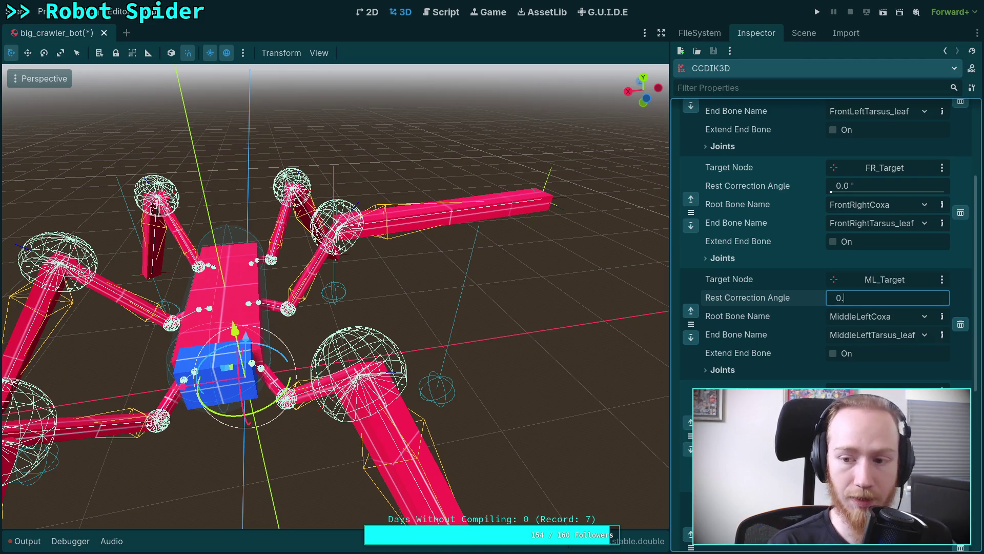
key(Return)
click(887, 297)
text(0)
key(Return)
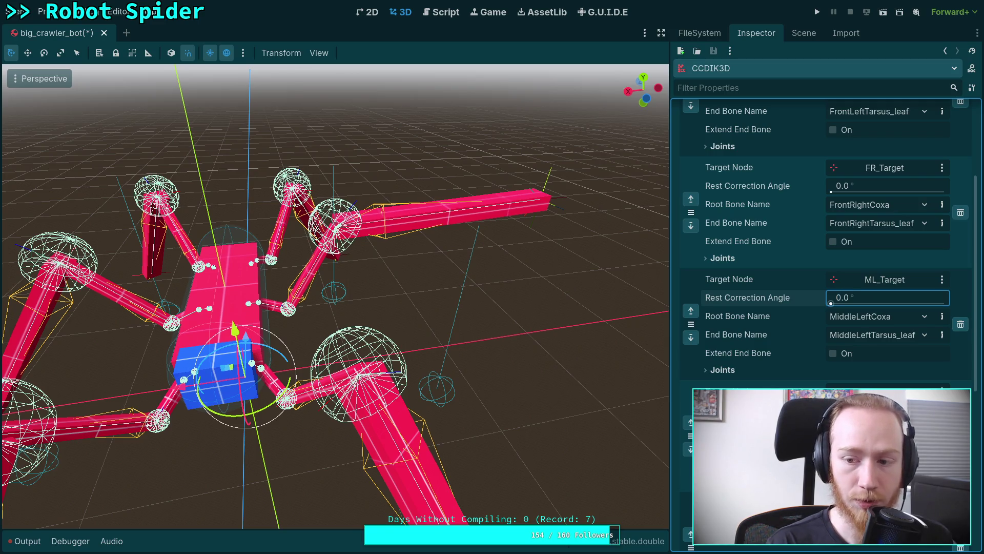
click(887, 297)
text(1)
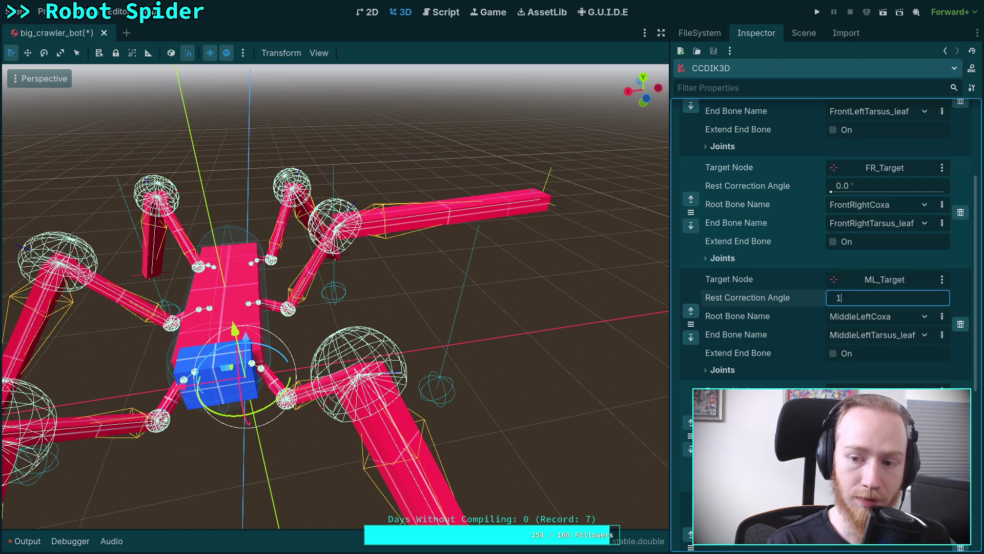
key(Return)
Step ML_Target's rest correction angle through 2°, 3° and 4°, then begin entering 5.
click(887, 297)
text(2)
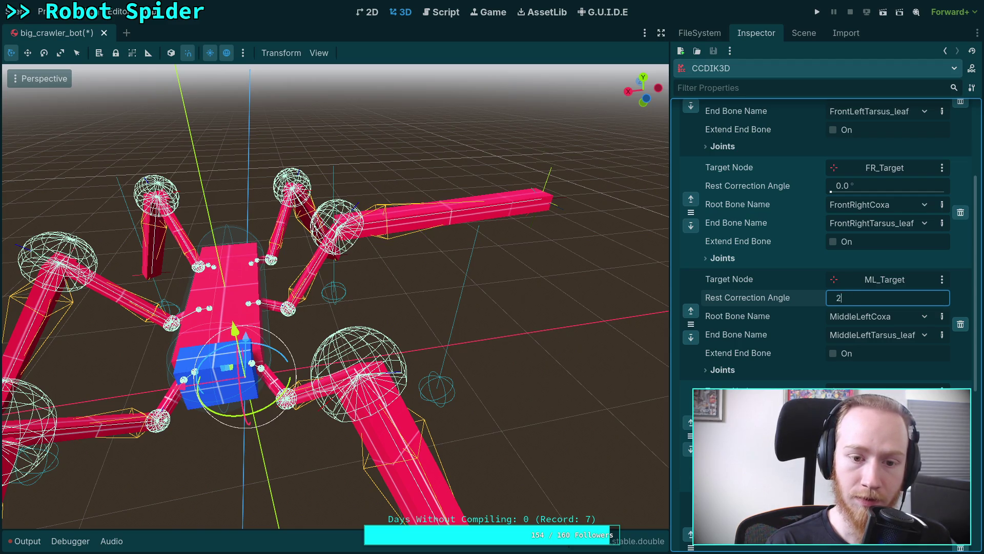
key(Return)
click(887, 298)
text(3)
key(Return)
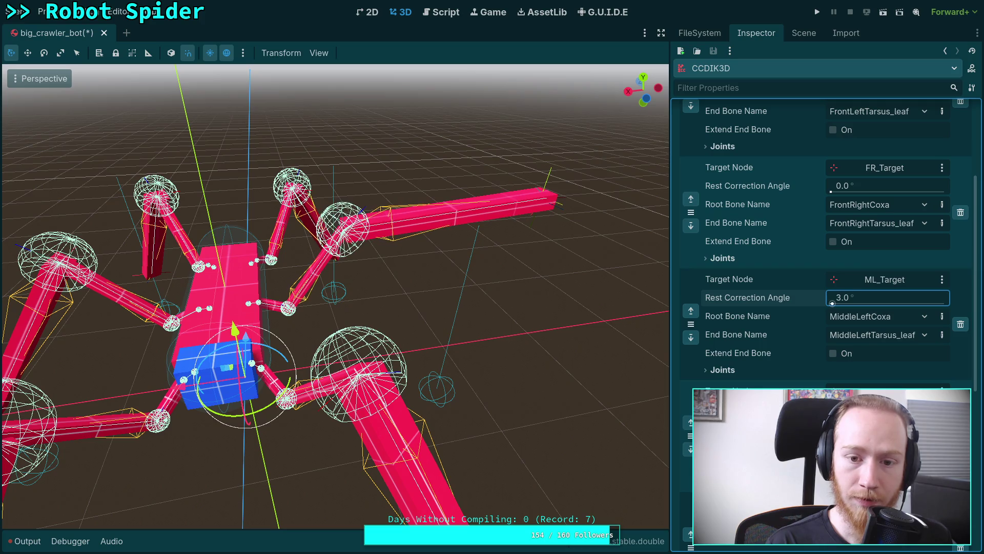
click(887, 297)
text(4)
key(Return)
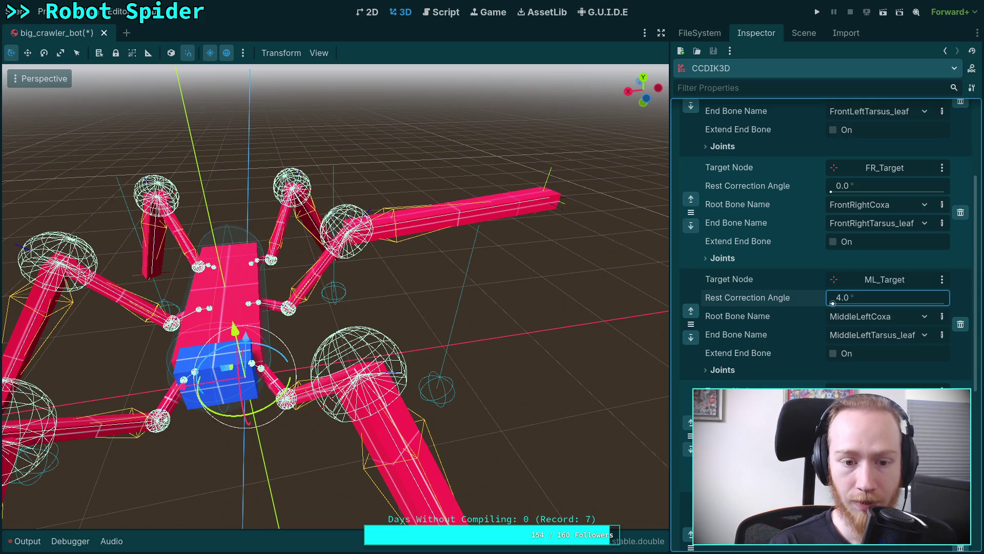
click(887, 297)
text(5)
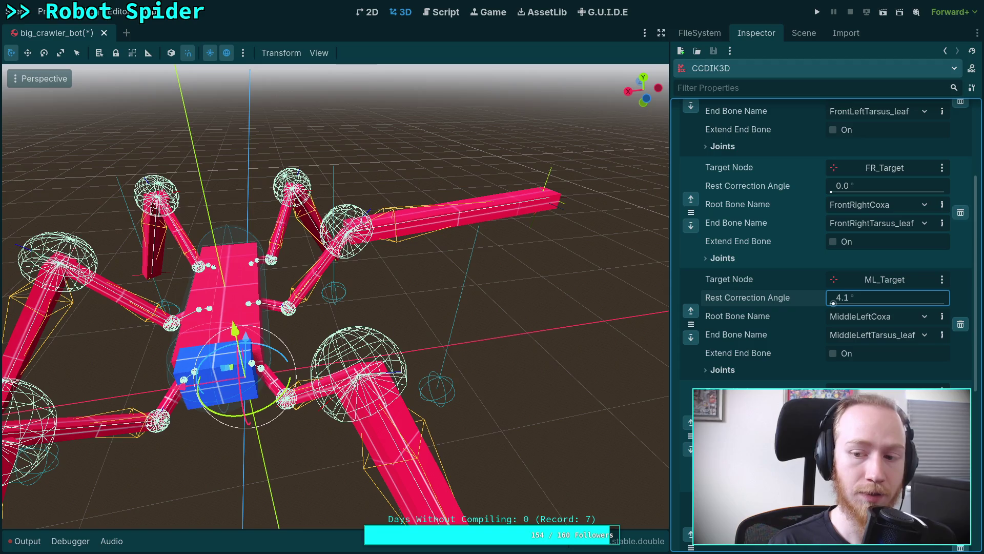
Fine-tune ML_Target's rest correction angle through 4.2°, 4.5° and 5°.
click(841, 298)
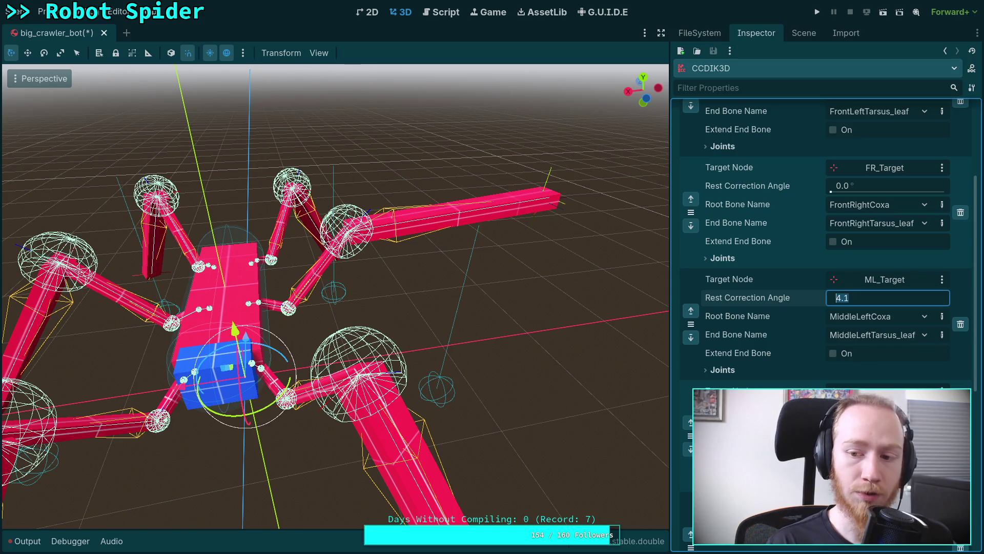
text(4)
key(Return)
click(840, 298)
text(4)
key(Return)
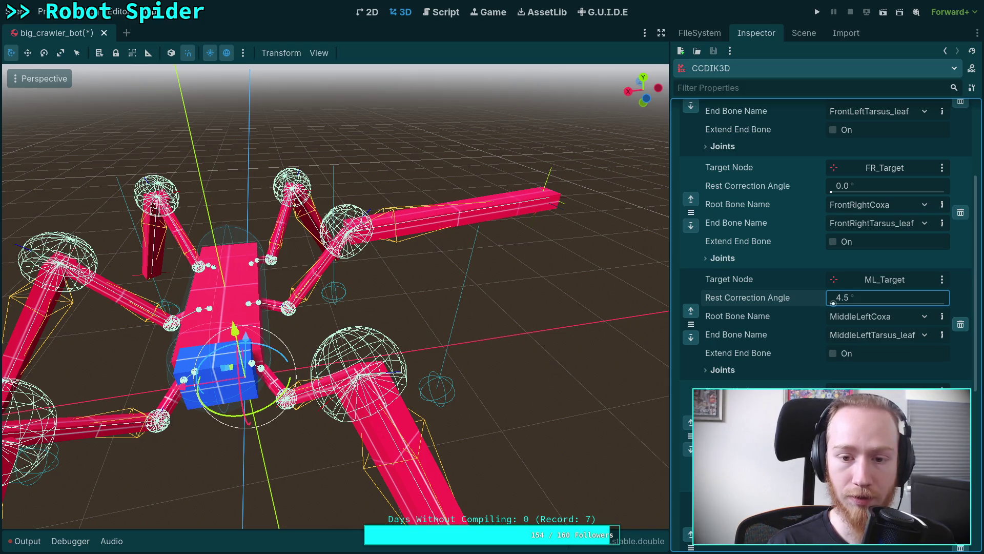
click(841, 298)
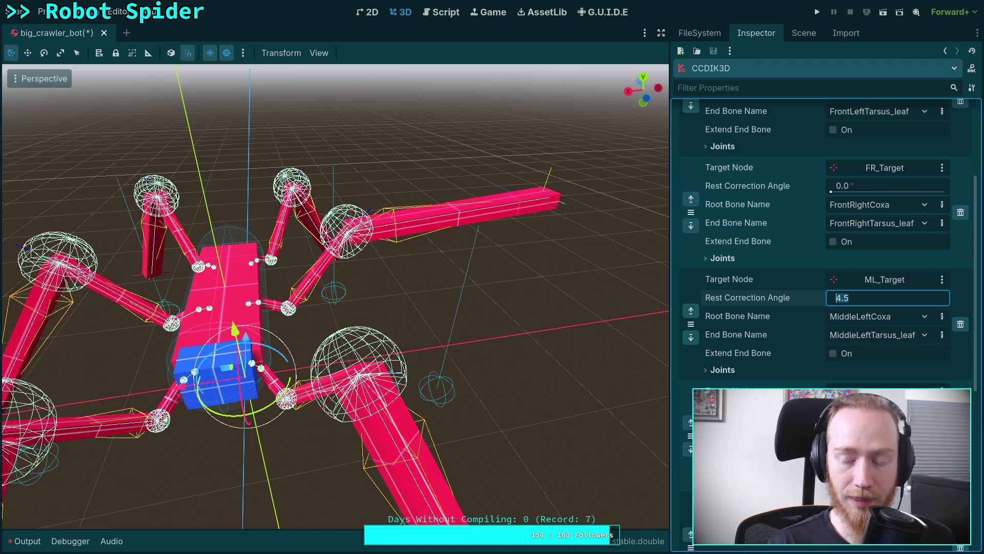
text(5)
key(Return)
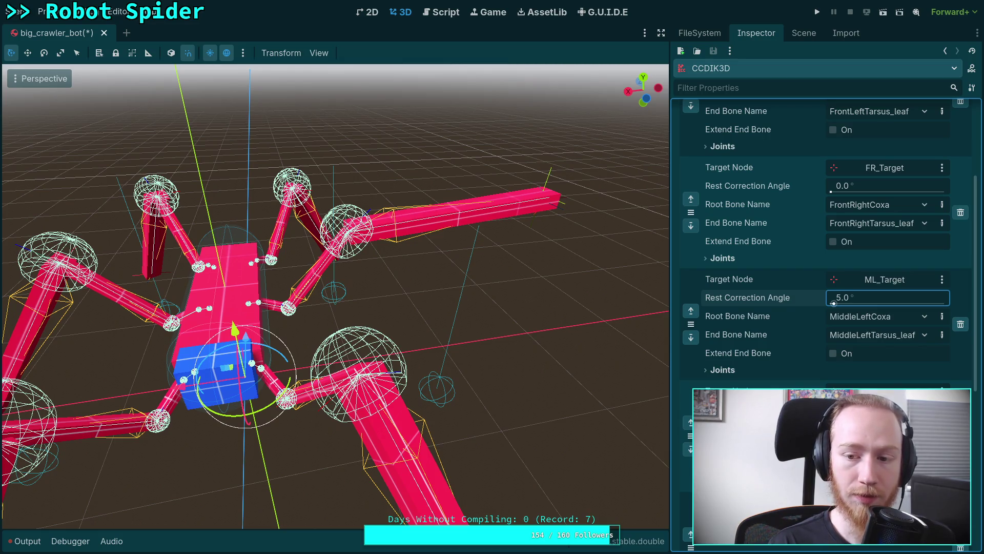
Try ML_Target rest correction angles of 10°, 5° and 6°.
click(872, 297)
text(10)
key(Return)
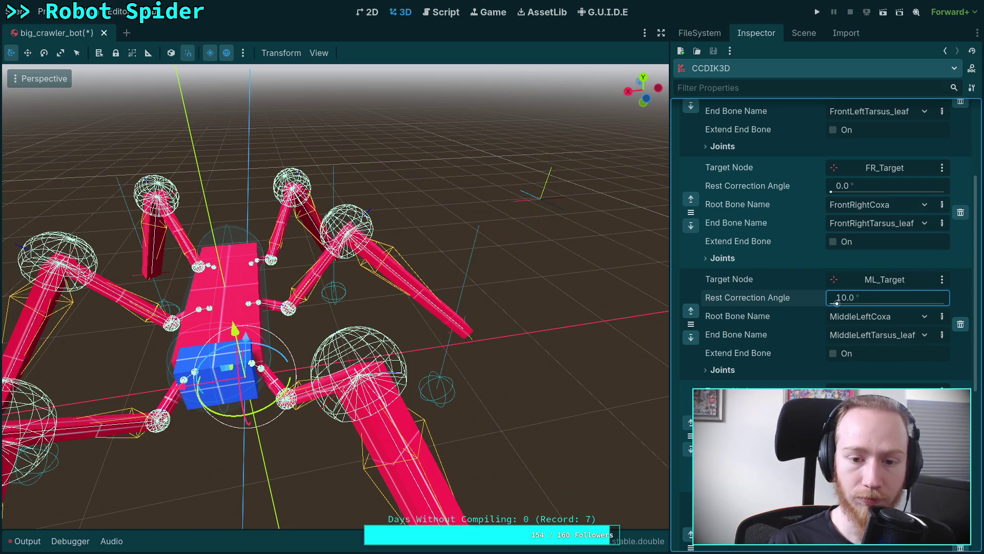
click(872, 297)
text(5)
key(Return)
click(871, 298)
text(6)
key(Return)
Increase ML_Target's rest correction angle through 7°, 8° and 9°.
click(872, 298)
text(7)
key(Return)
click(872, 297)
text(8)
key(Return)
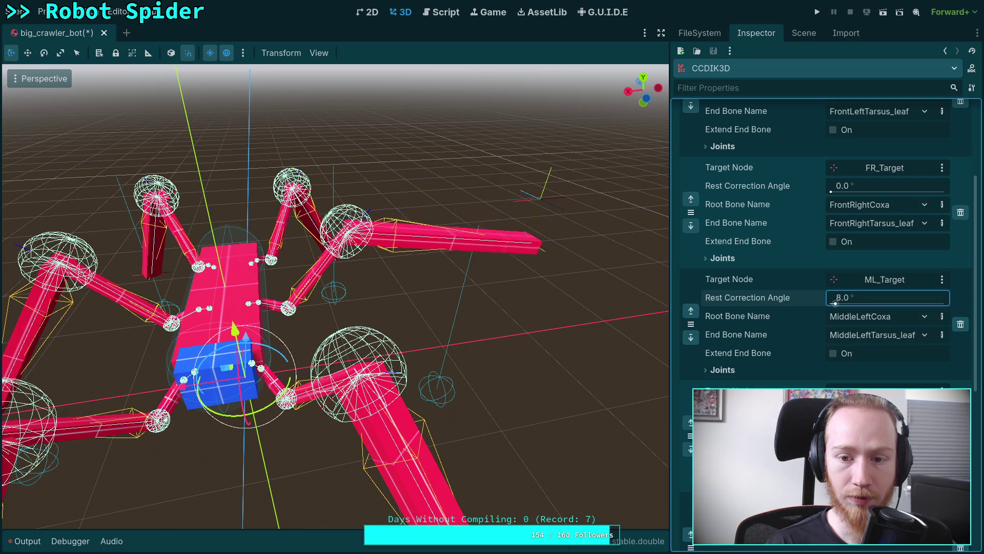
click(872, 297)
text(0)
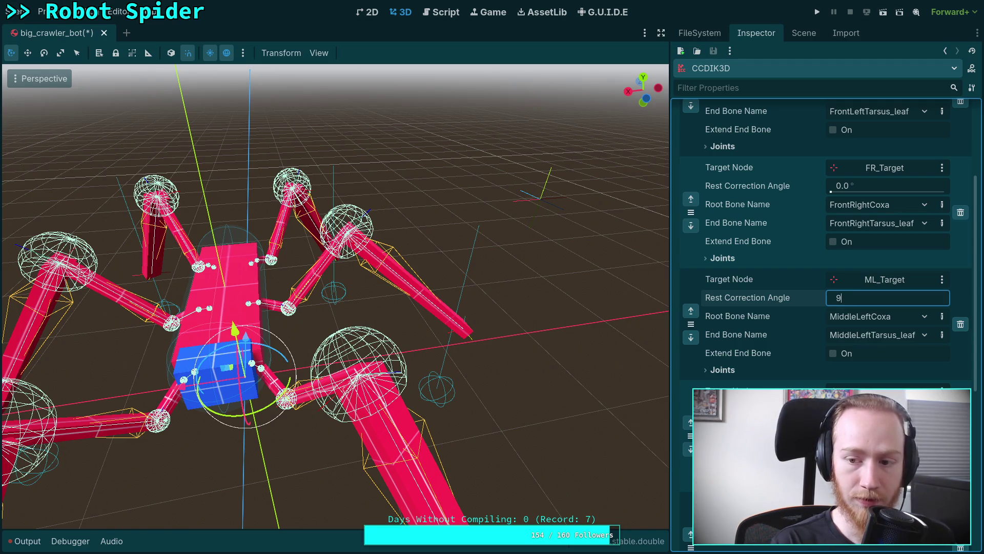
key(Return)
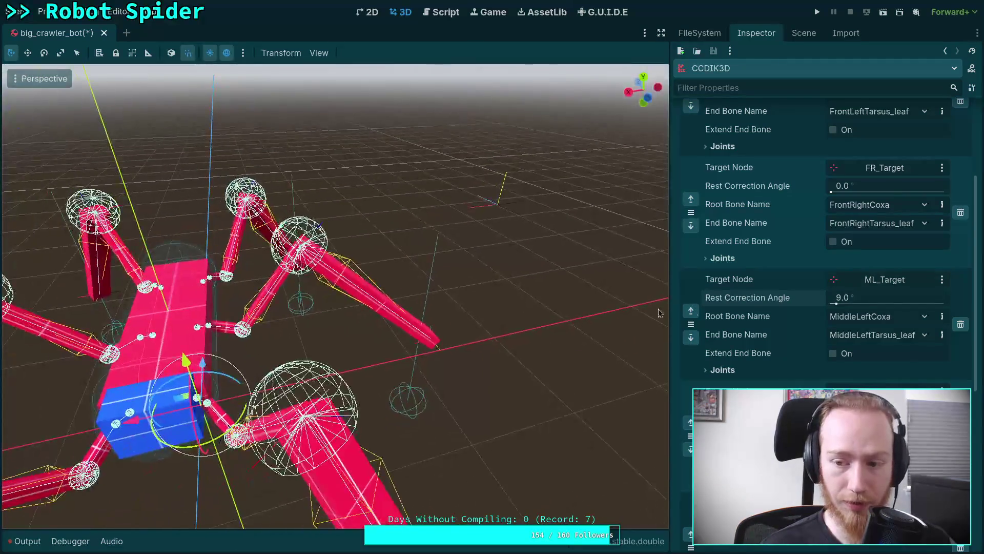
Settle ML_Target's Rest Correction Angle at 12°.
click(841, 298)
text(12)
key(Return)
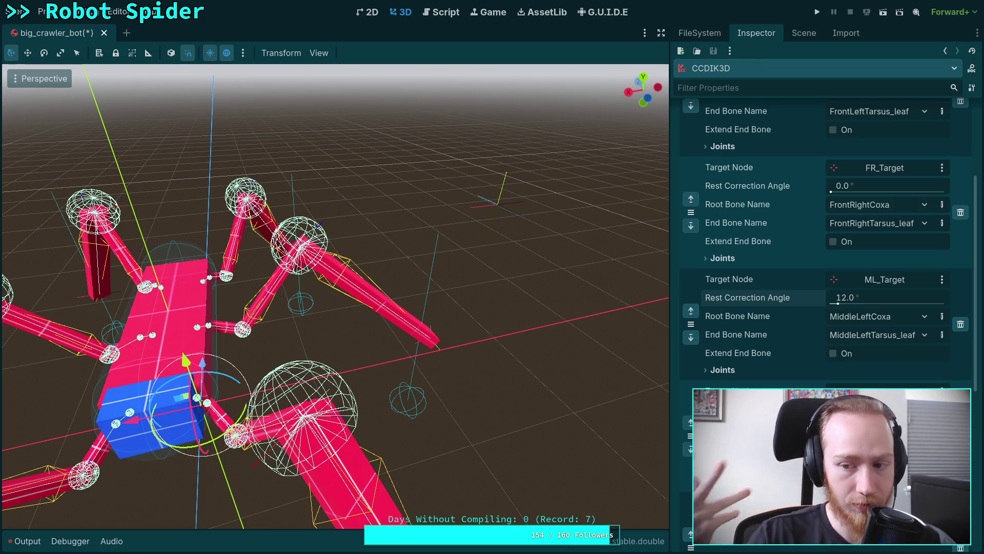
scroll(716, 250, up, 3)
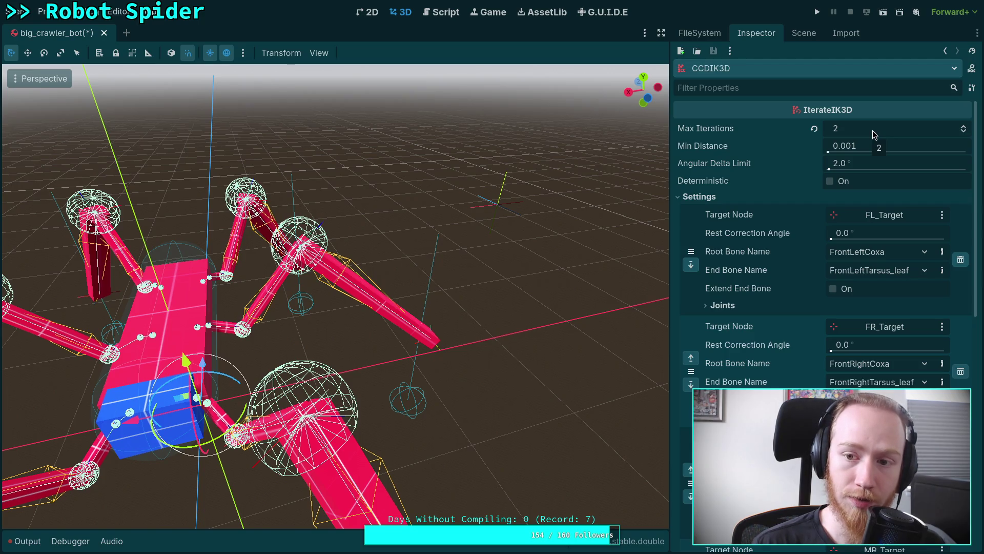
Toggle CCDIK3D's Deterministic option, cancel a Target Node picker, and leave Deterministic unchecked.
click(831, 181)
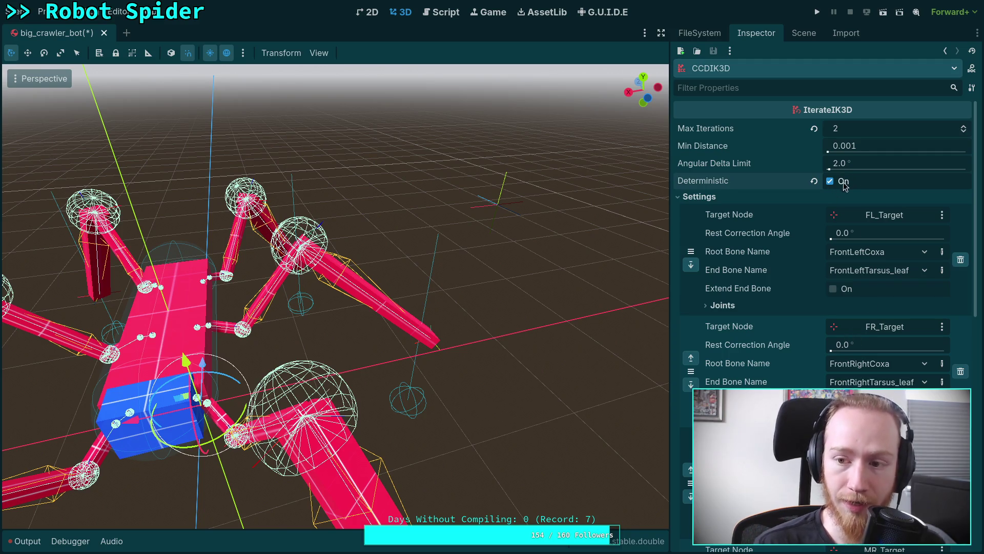
click(885, 438)
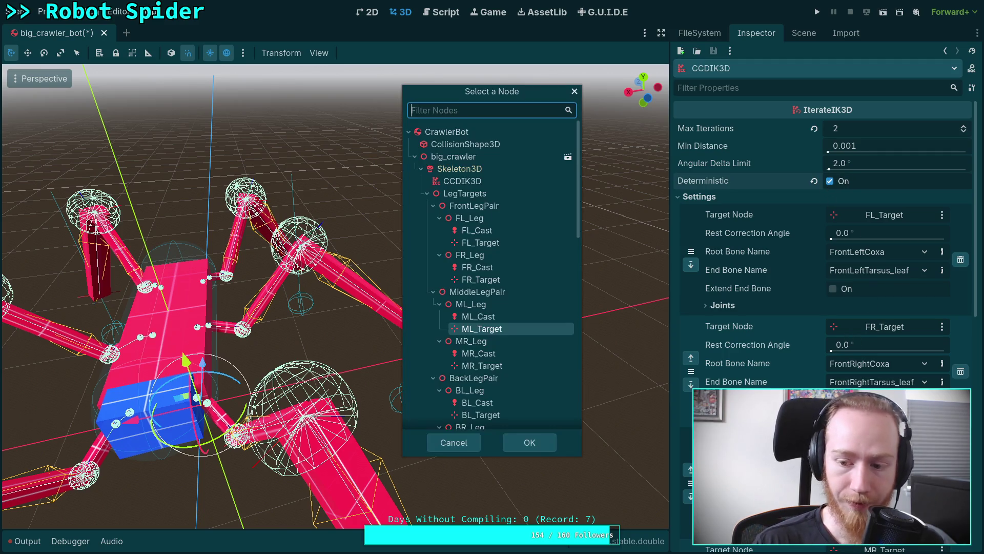
click(454, 442)
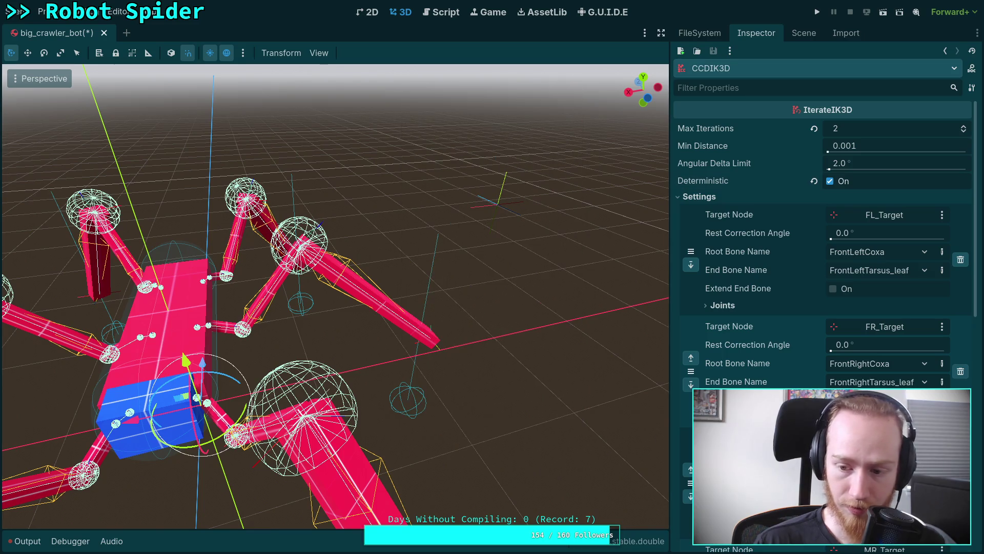
click(829, 181)
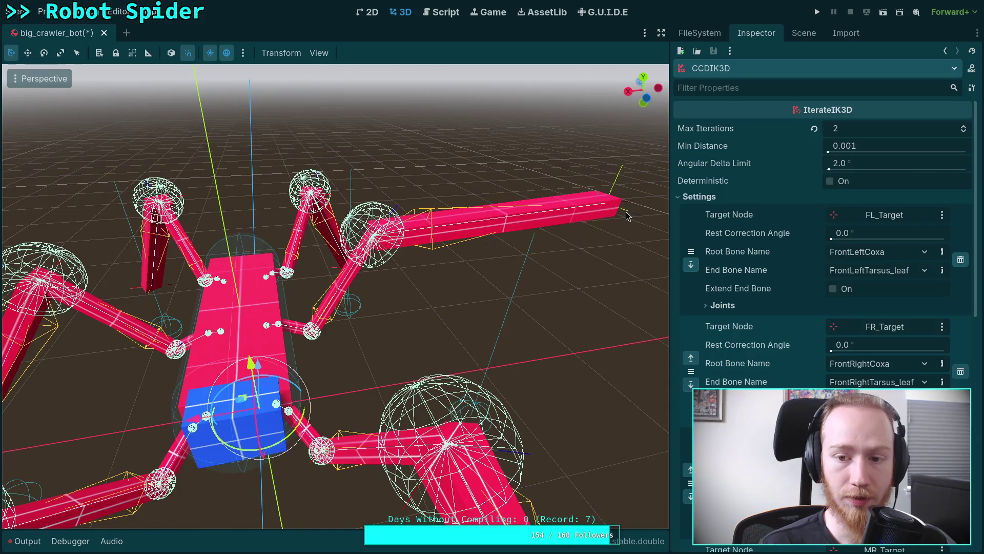
Drag the ML_Target marker up and outward to about (-1.86, -0.2, 0), then reselect CCDIK3D.
click(624, 217)
mouse_move(601, 194)
mouse_down()
mouse_move(546, 150)
mouse_move(537, 116)
mouse_up()
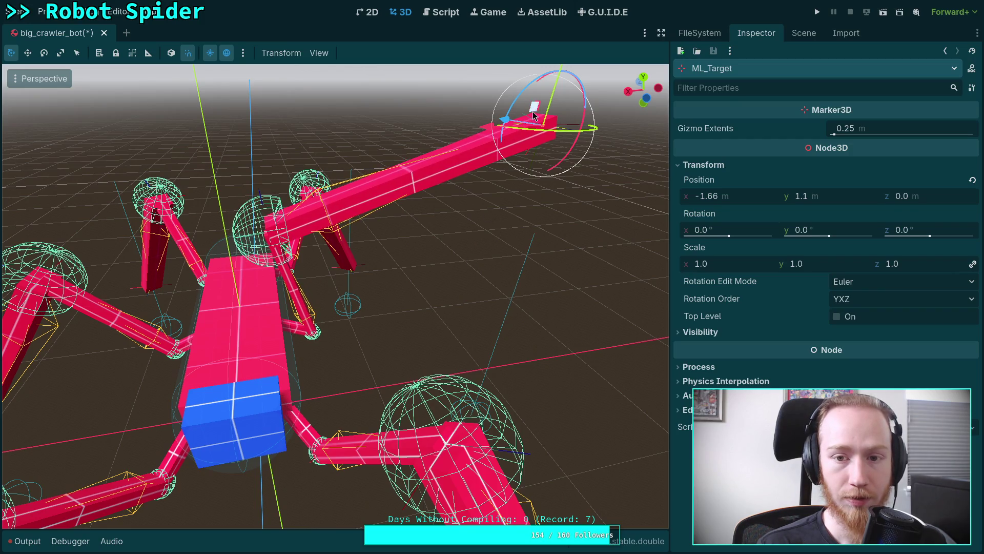
drag(533, 115, 605, 97)
scroll(605, 97, down, 3)
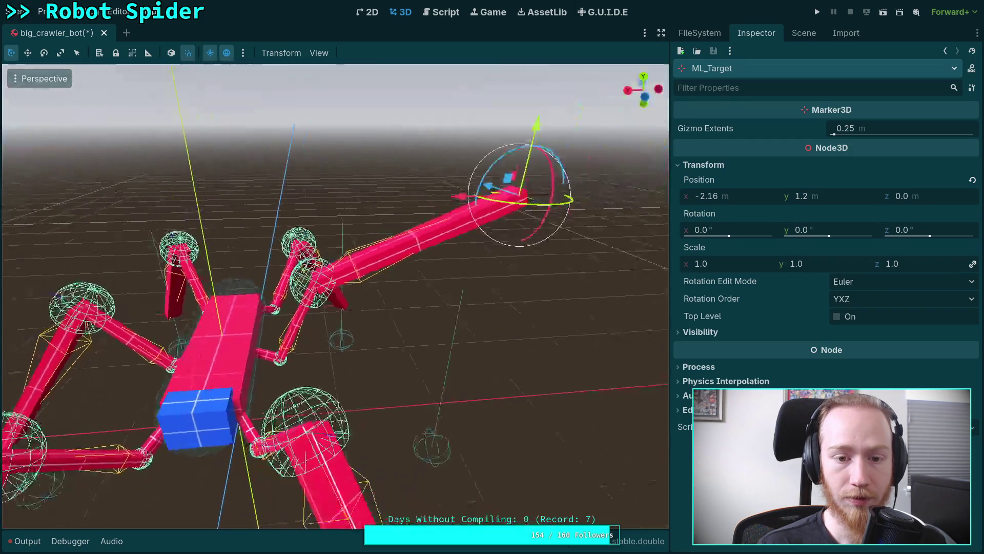
mouse_move(508, 181)
mouse_down()
mouse_move(539, 137)
mouse_move(554, 138)
mouse_move(510, 180)
mouse_move(493, 256)
mouse_move(496, 306)
mouse_move(452, 374)
mouse_move(381, 379)
mouse_move(418, 372)
mouse_move(403, 242)
mouse_up()
mouse_move(426, 202)
mouse_down()
mouse_move(425, 281)
mouse_move(410, 256)
mouse_move(435, 143)
mouse_move(433, 228)
mouse_move(436, 143)
mouse_up()
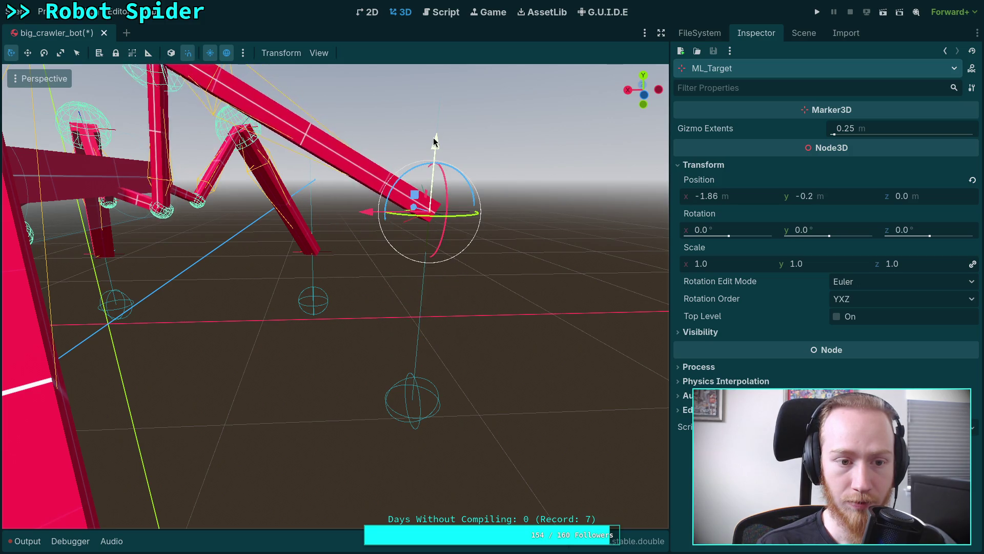
mouse_move(434, 141)
mouse_down()
mouse_move(492, 215)
mouse_move(513, 220)
mouse_up()
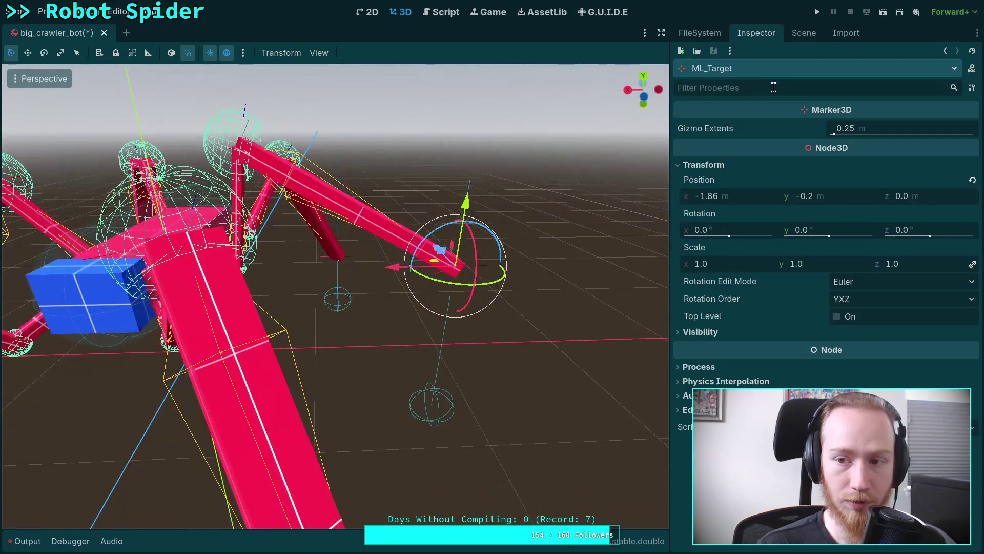
click(808, 34)
click(745, 126)
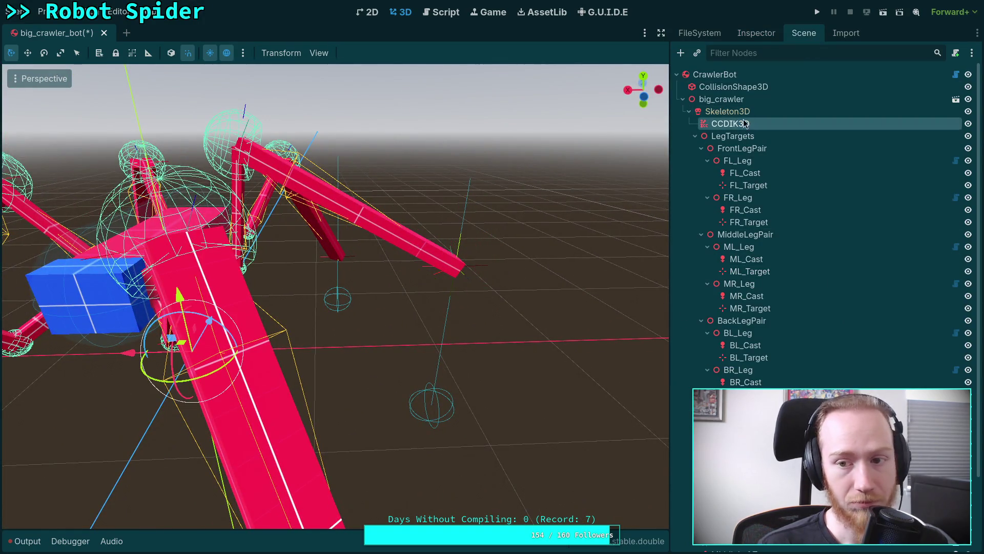
Drag ML_Target down to (-1.86, -0.9, 0) so the middle-left leg reaches the ground.
click(757, 34)
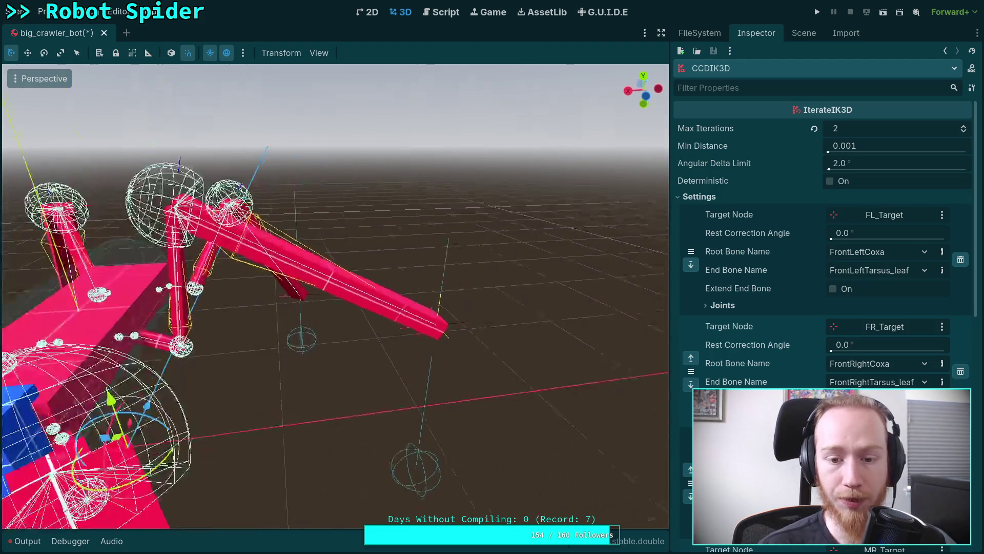
click(460, 351)
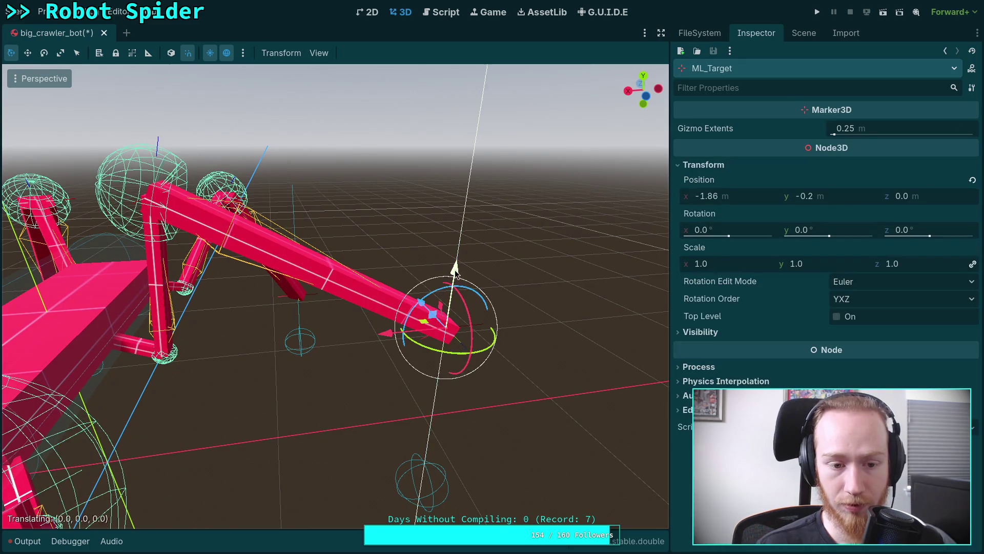
drag(458, 279, 458, 362)
drag(380, 414, 453, 402)
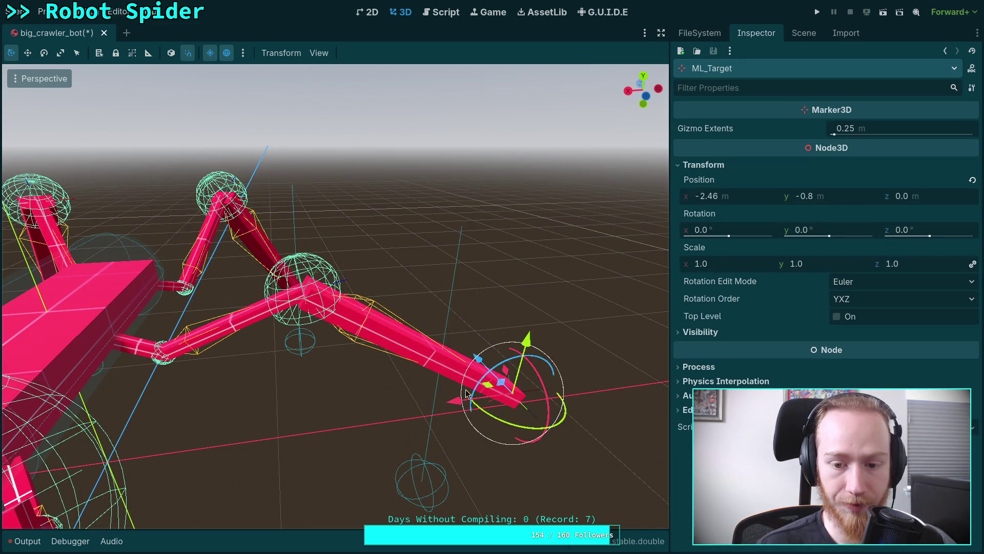
mouse_move(496, 379)
mouse_down()
mouse_move(440, 324)
mouse_move(413, 372)
mouse_move(416, 399)
mouse_move(363, 272)
mouse_move(382, 297)
mouse_move(338, 290)
mouse_move(307, 230)
mouse_move(323, 292)
mouse_move(359, 287)
mouse_move(418, 319)
mouse_move(415, 341)
mouse_move(200, 333)
mouse_move(246, 328)
mouse_move(260, 339)
mouse_move(406, 362)
mouse_move(377, 361)
mouse_move(377, 256)
mouse_move(426, 297)
mouse_move(449, 341)
mouse_up()
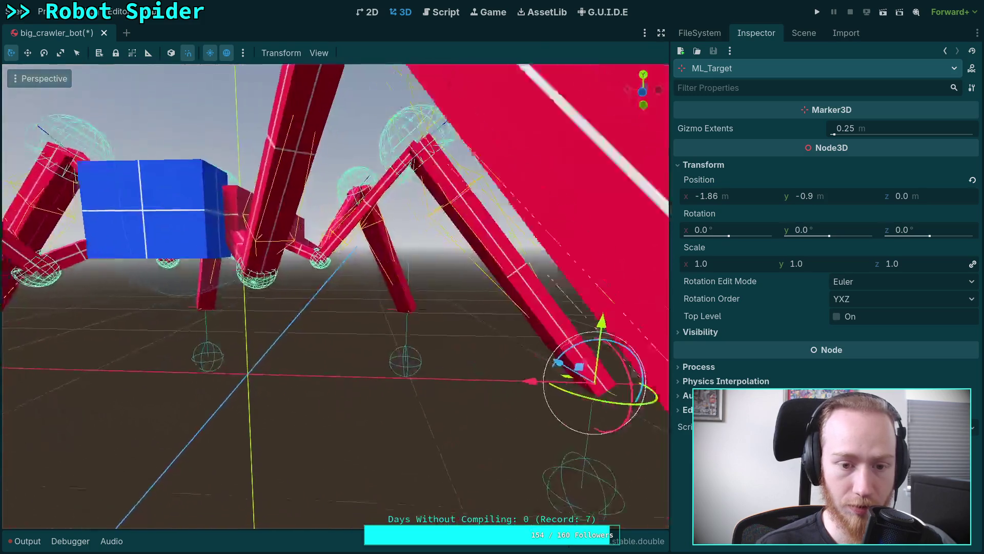
scroll(336, 296, down, 3)
scroll(448, 340, up, 5)
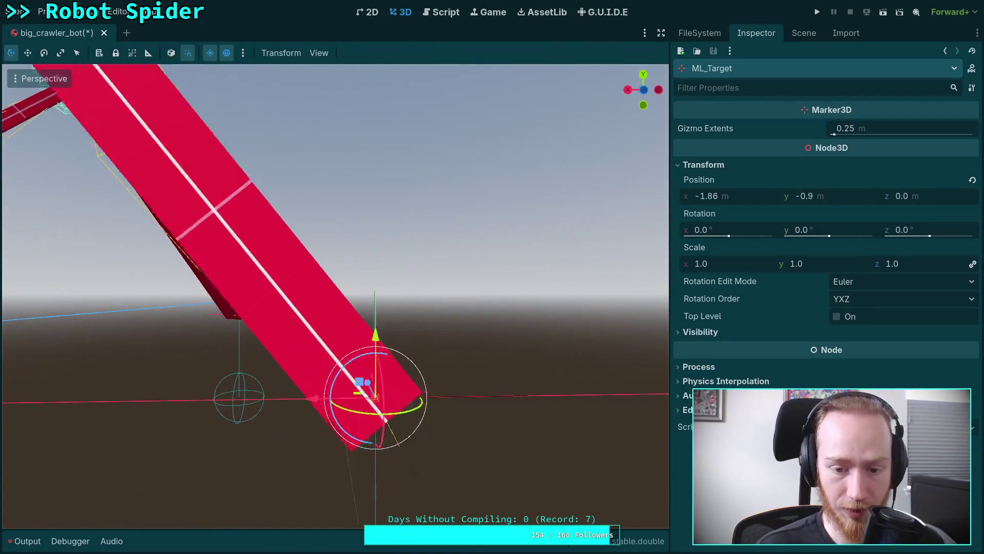
scroll(335, 296, down, 5)
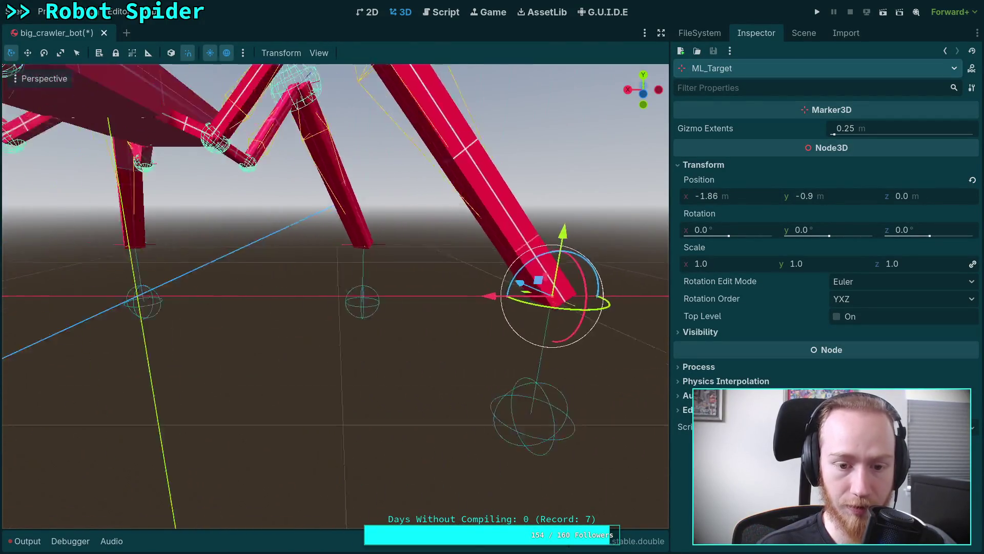
drag(359, 307, 391, 333)
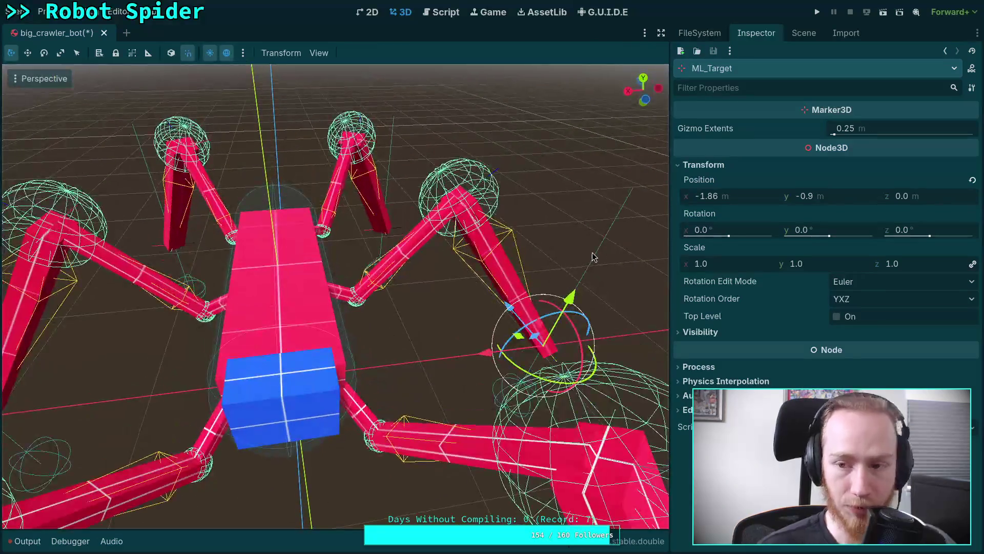
click(804, 32)
click(730, 124)
Turn off the CCDIK3D modifier's Active setting and save the scene.
click(754, 33)
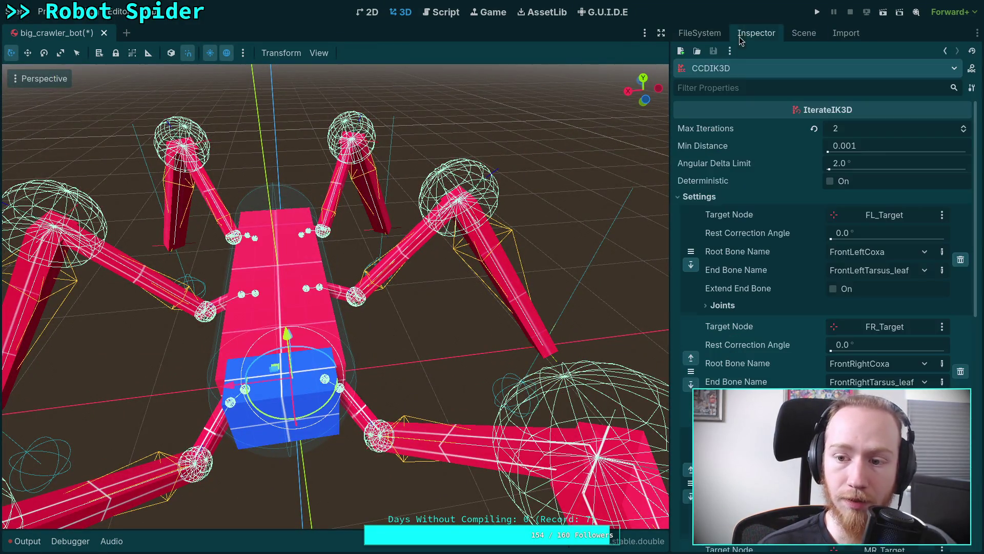
click(703, 198)
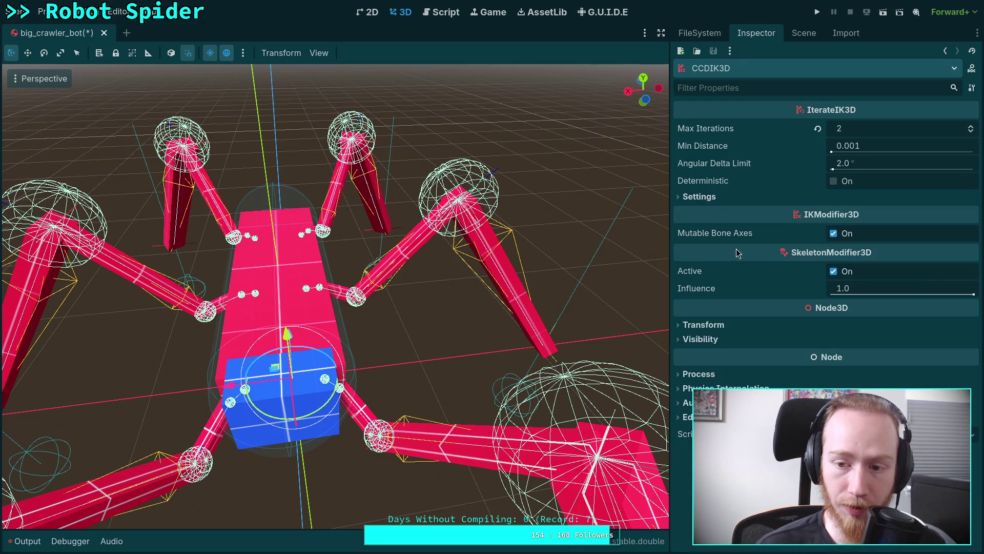
click(833, 271)
key(ctrl+s)
Set each leg chain's Rest Correction Angle to 1.0°, through BR_Target, and save.
click(705, 197)
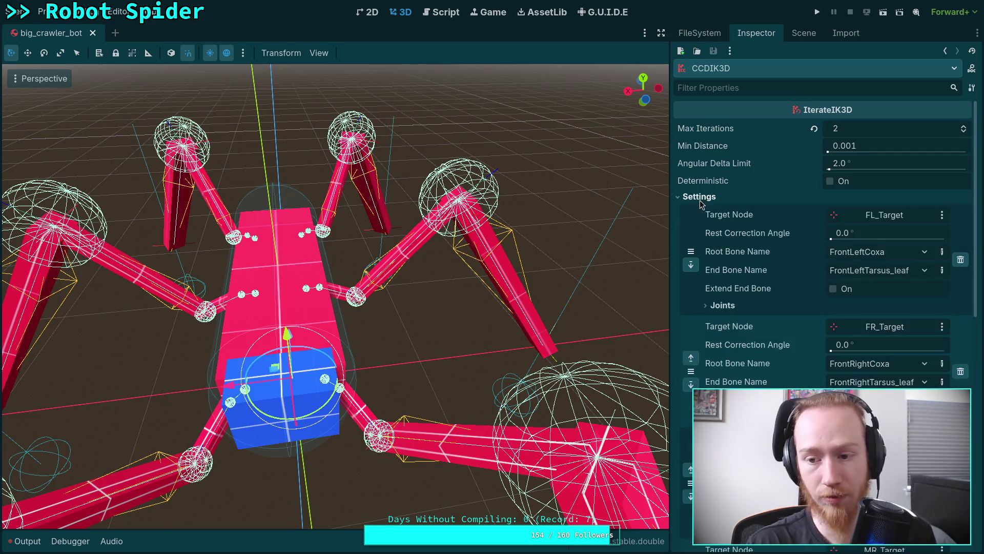
click(884, 236)
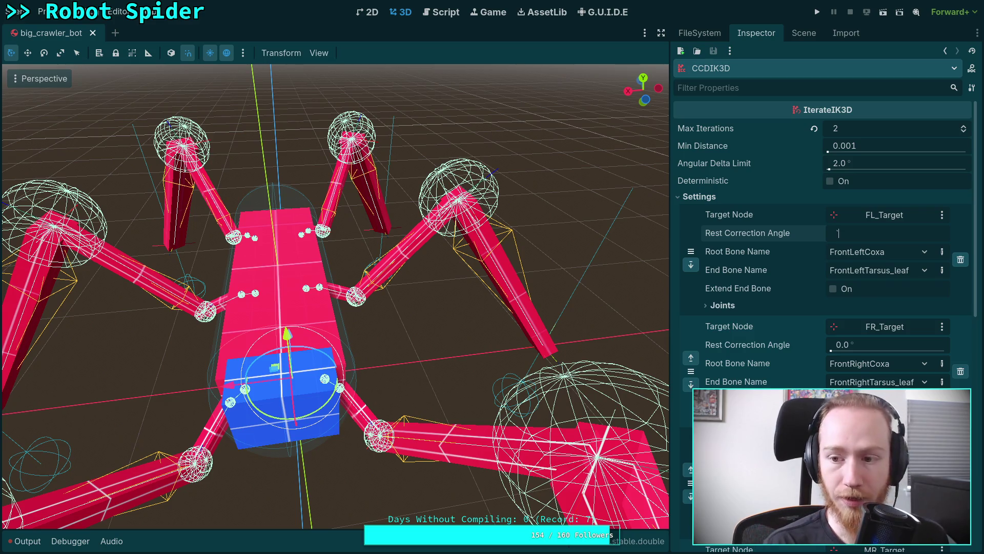
text(1)
key(Return)
click(865, 345)
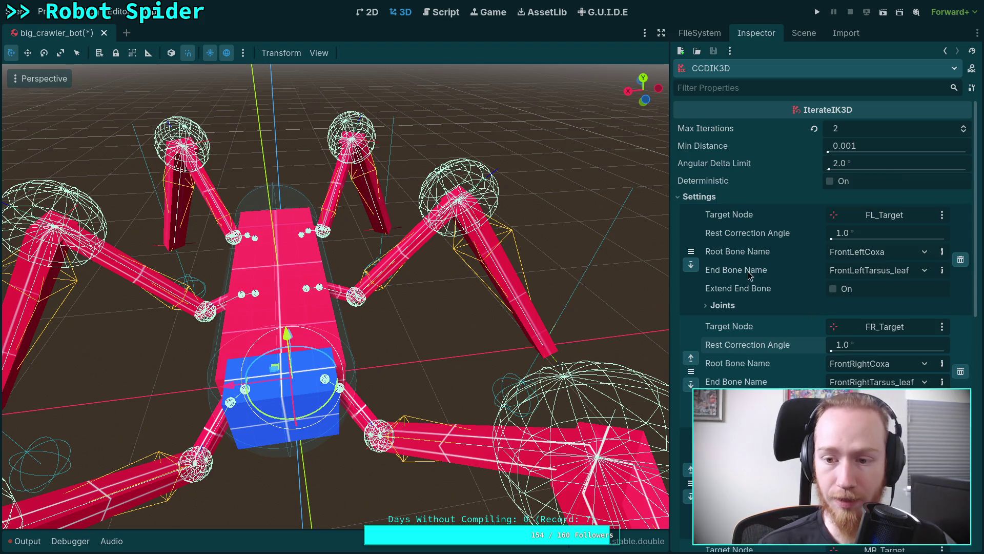
scroll(748, 274, down, 4)
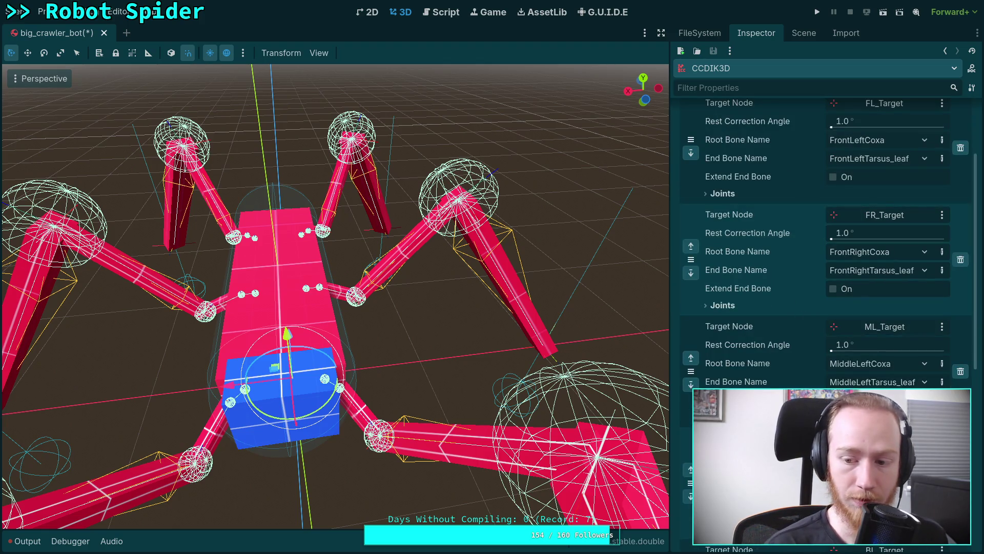
scroll(749, 274, down, 5)
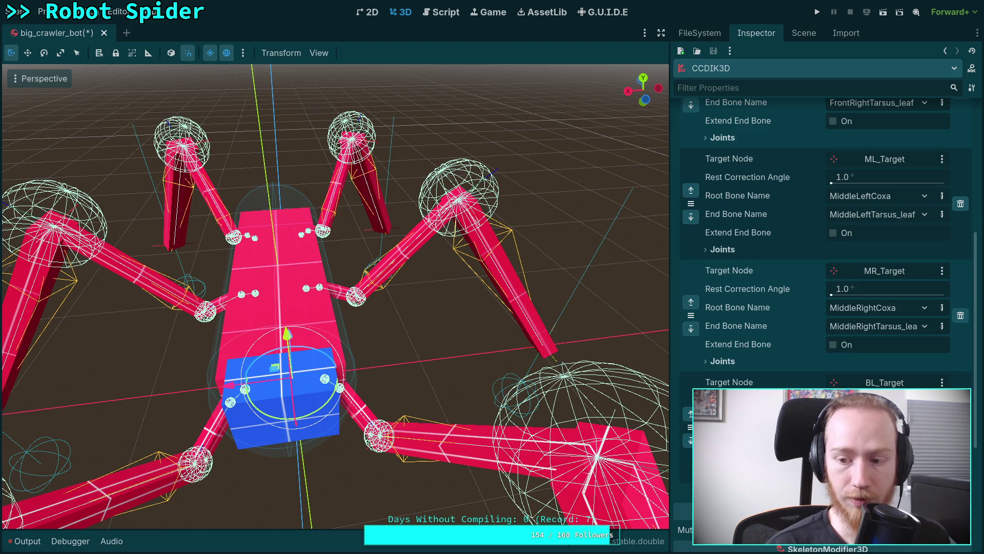
scroll(748, 275, down, 5)
click(857, 281)
click(867, 233)
text(1)
key(Return)
key(ctrl+s)
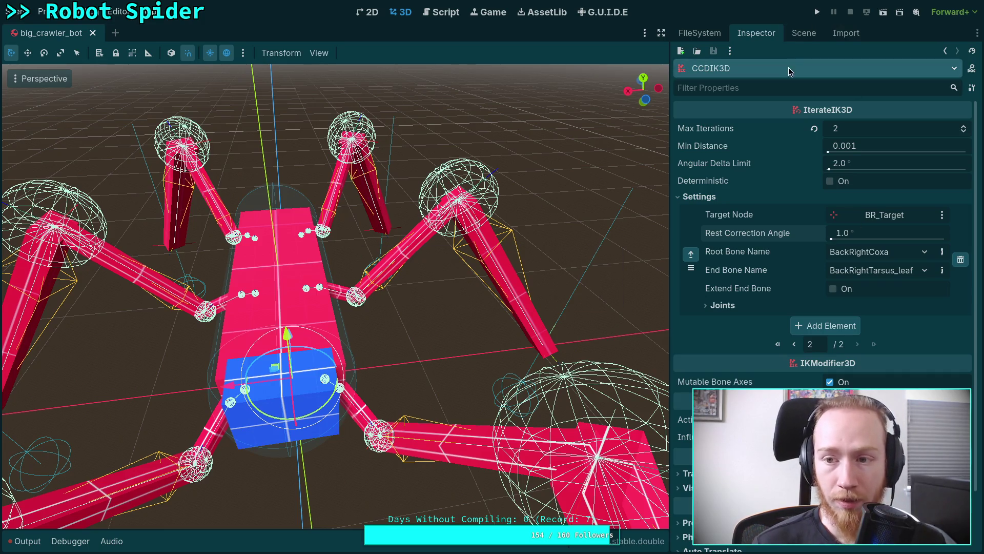
Select the CrawlerBot root node and run the game to test the crawler.
click(794, 33)
click(715, 75)
click(756, 33)
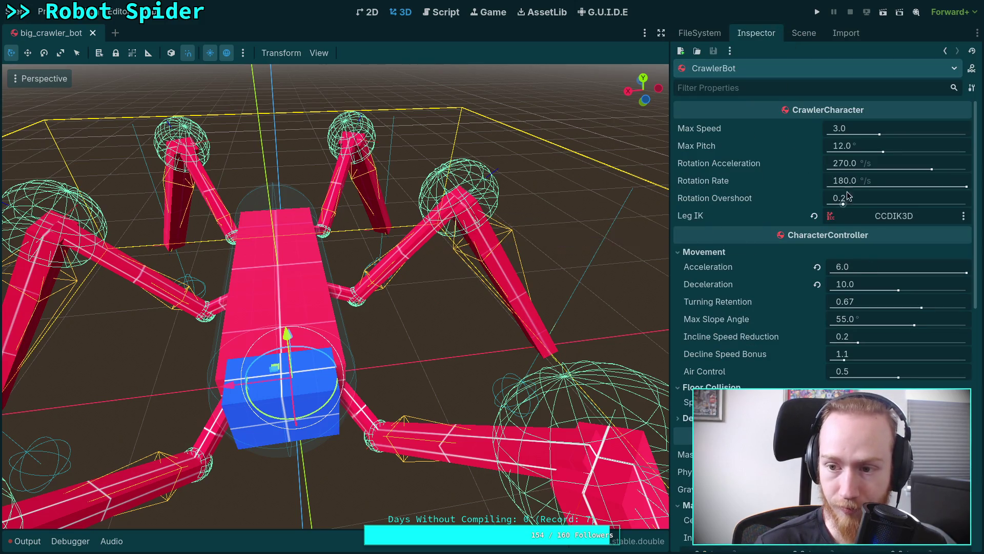
click(817, 12)
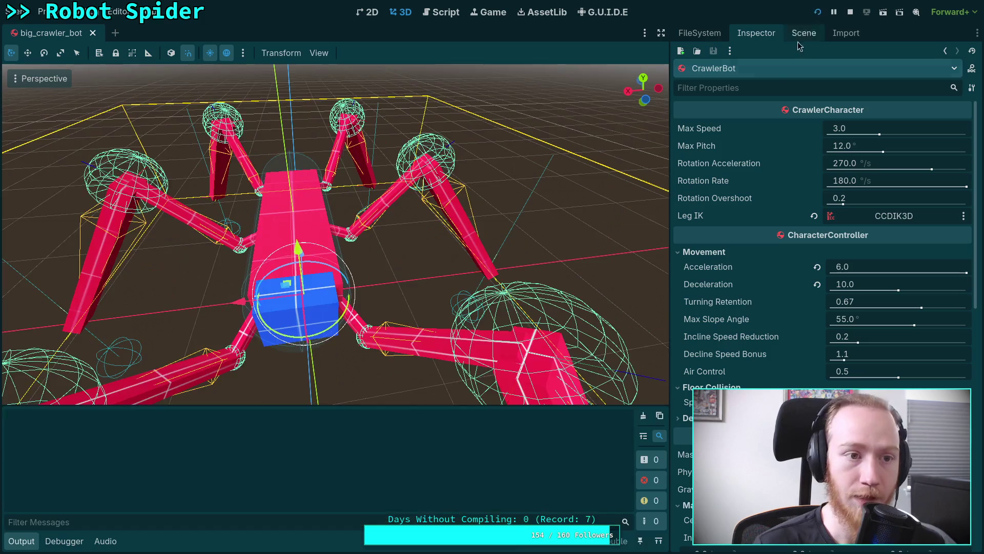
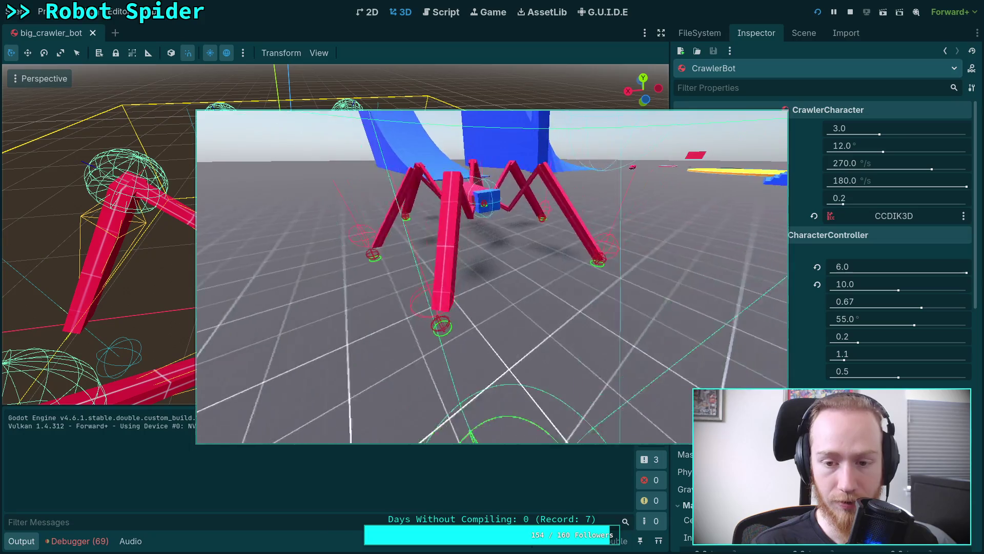
Stop the running spider robot game from the editor toolbar.
click(850, 11)
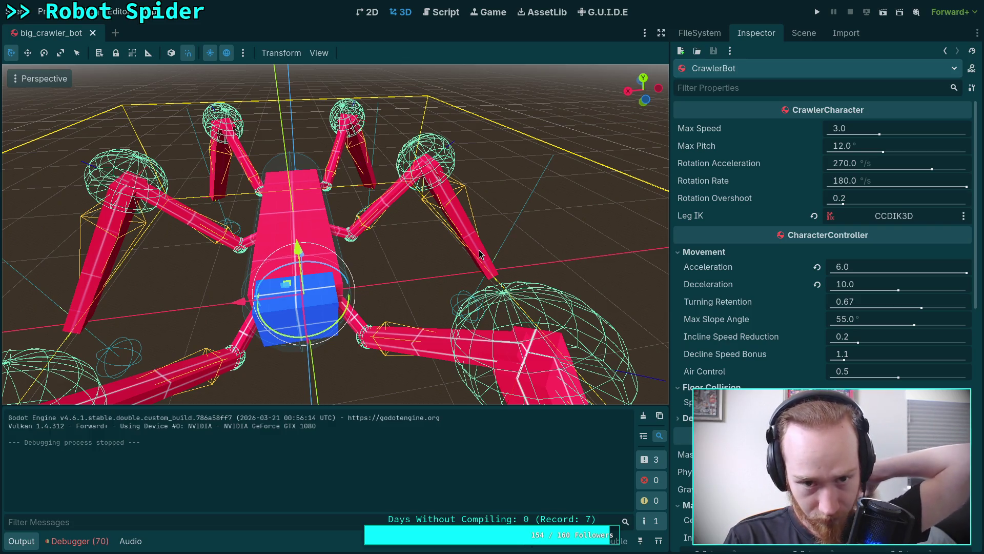
In the Script workspace, enlarge the help page area and close the Skeleton3D help page.
click(445, 12)
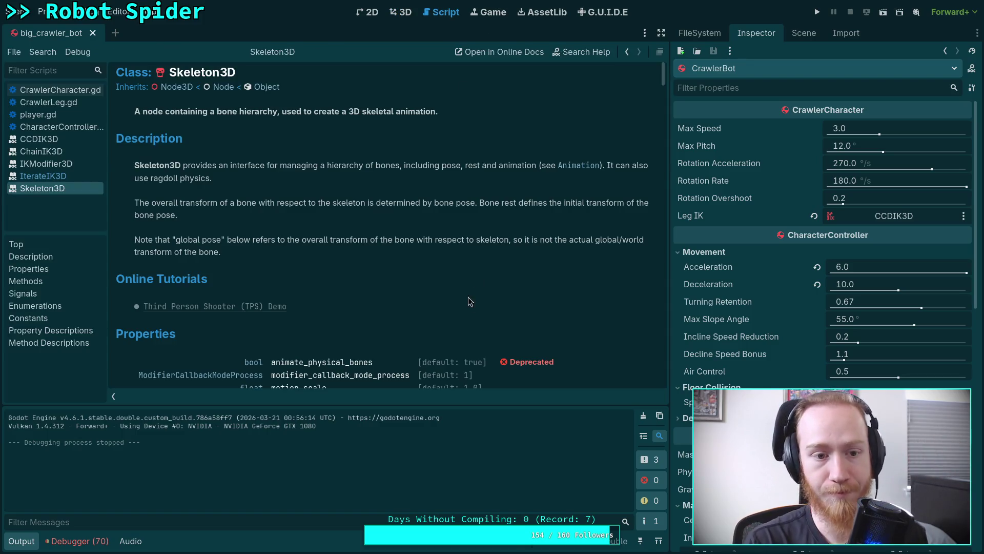
click(22, 542)
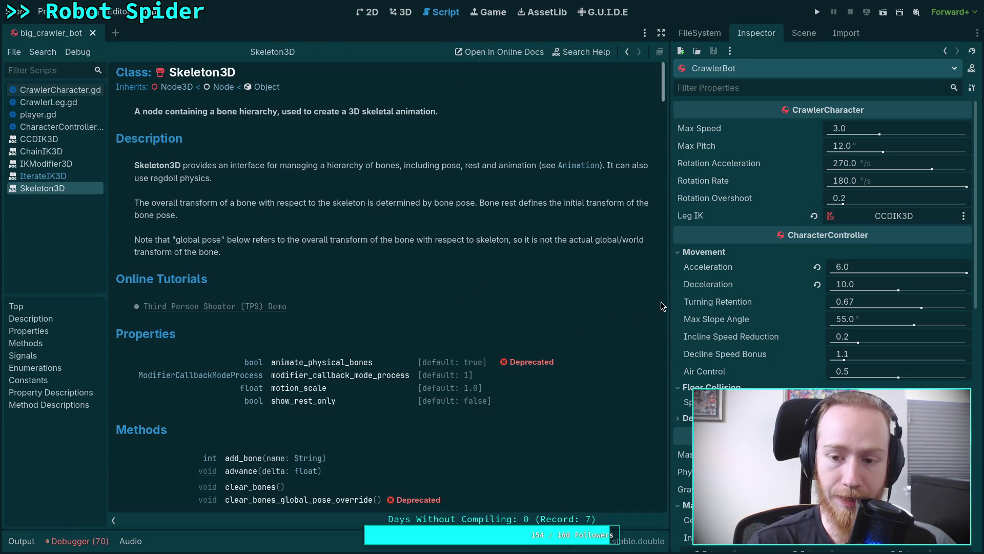
drag(671, 296, 702, 290)
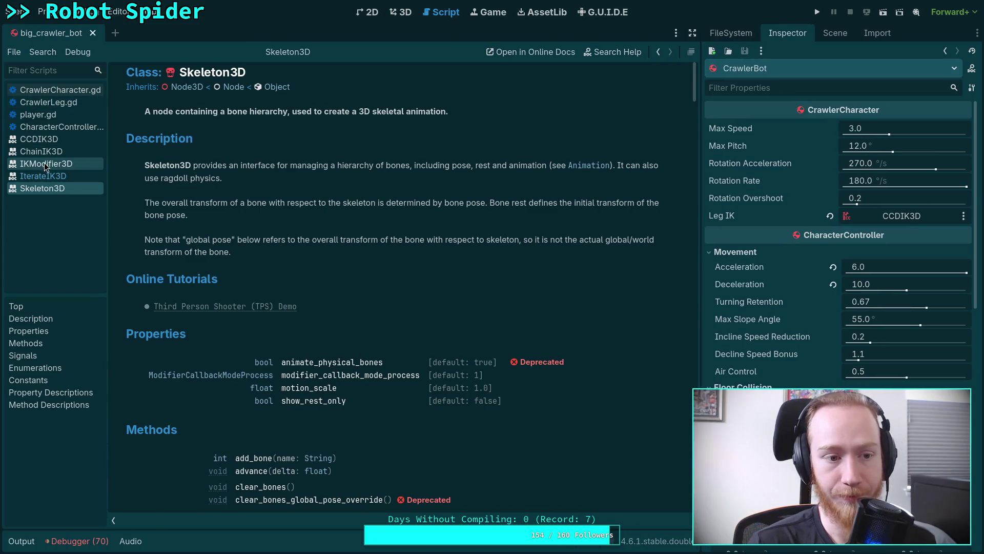
right_click(50, 190)
click(55, 195)
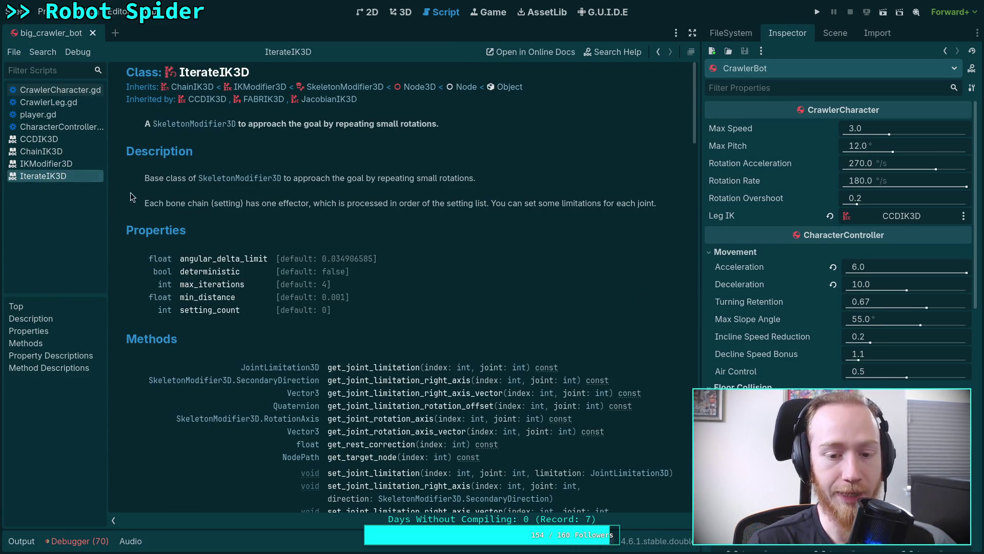
Close the CCDIK3D and ChainIK3D help pages.
scroll(381, 348, down, 5)
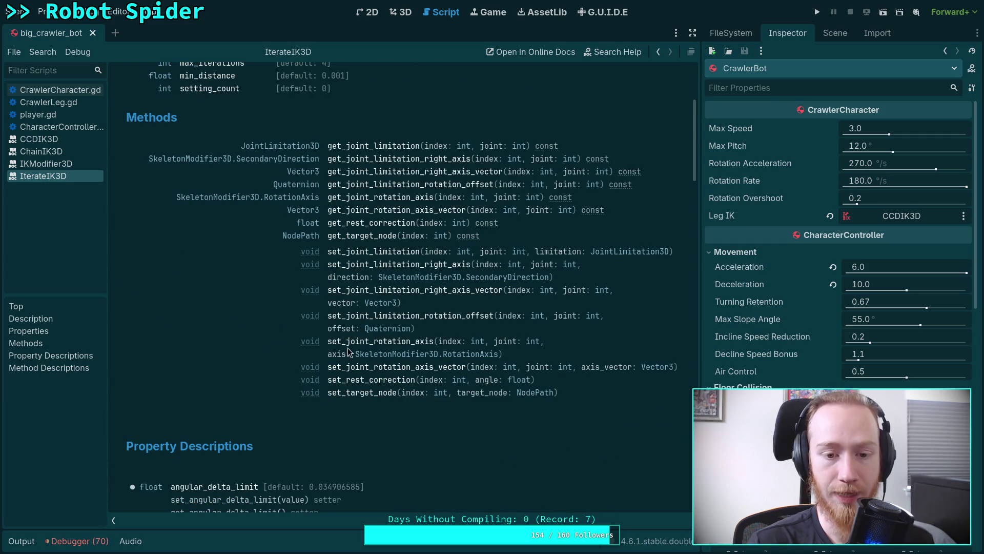
click(54, 139)
right_click(57, 142)
click(79, 147)
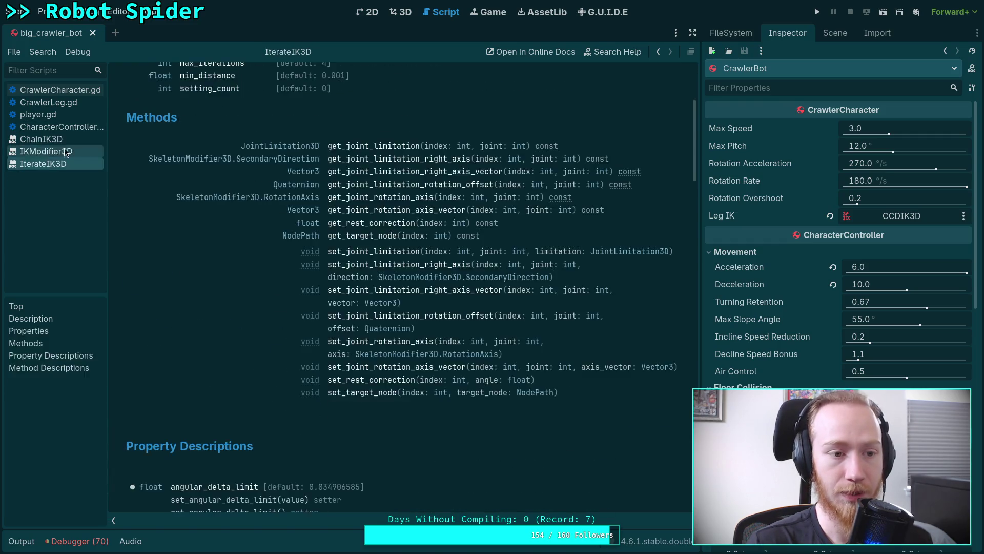
click(54, 142)
right_click(54, 143)
click(300, 148)
right_click(59, 139)
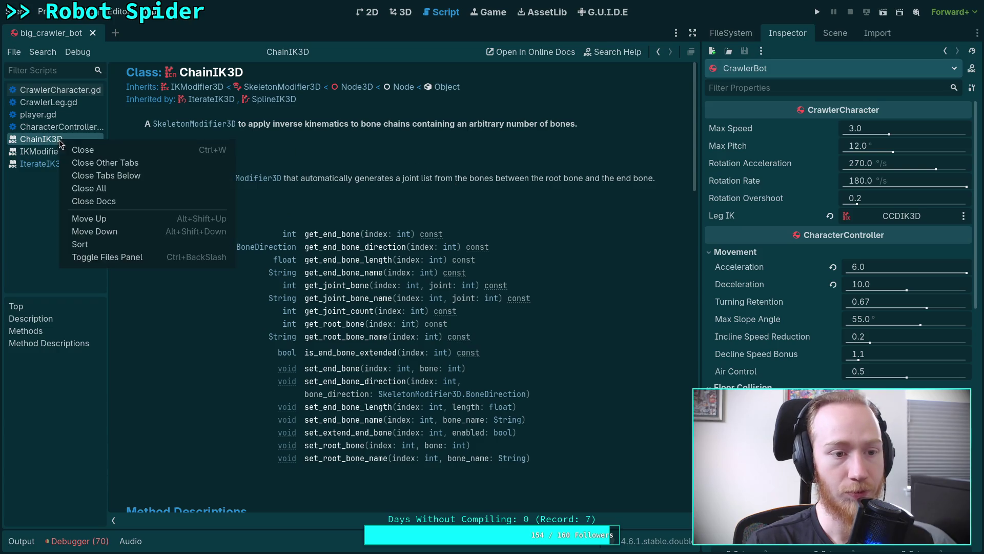
click(77, 148)
Look over the IKModifier3D help page, then close it, leaving IterateIK3D open.
click(73, 141)
scroll(315, 303, down, 1)
scroll(315, 303, down, 5)
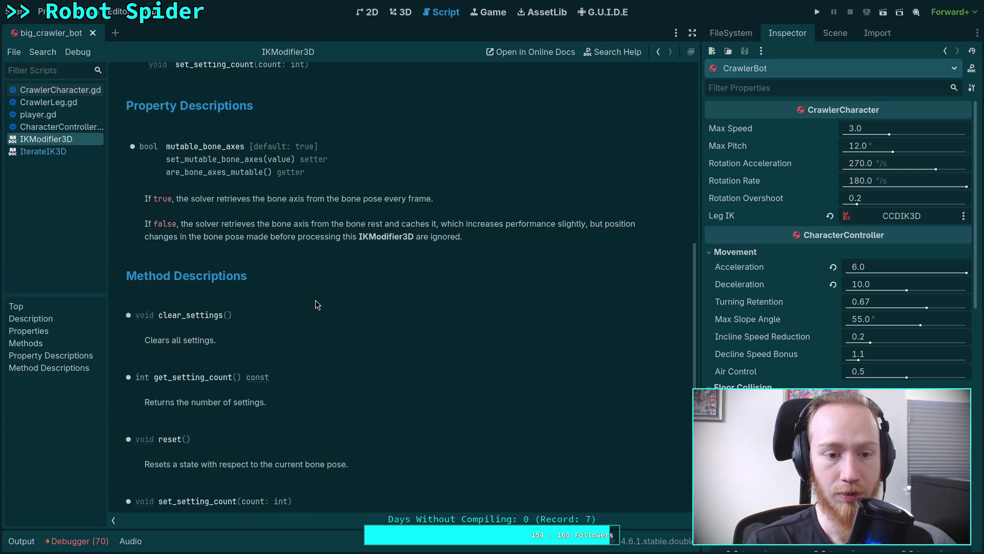
scroll(316, 300, up, 6)
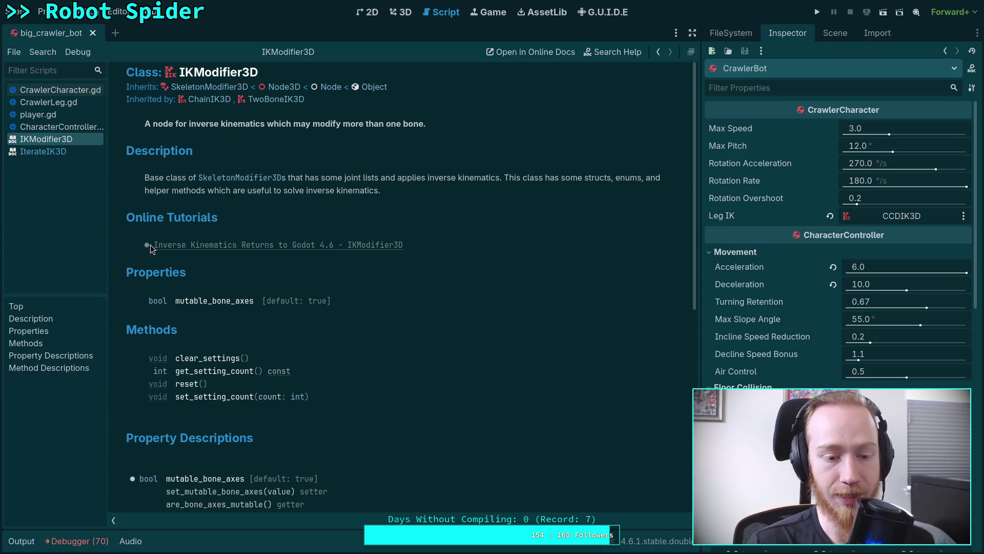
right_click(57, 139)
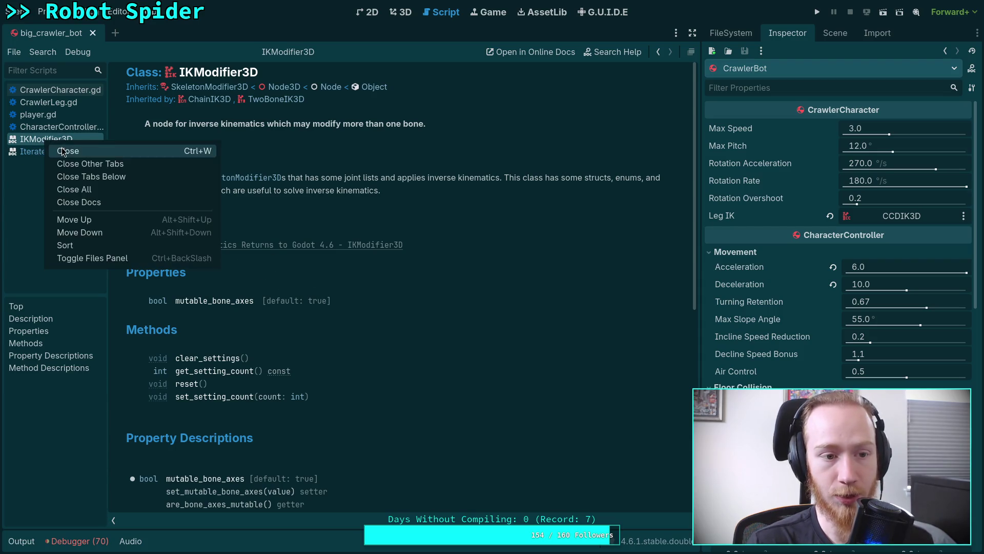
click(59, 148)
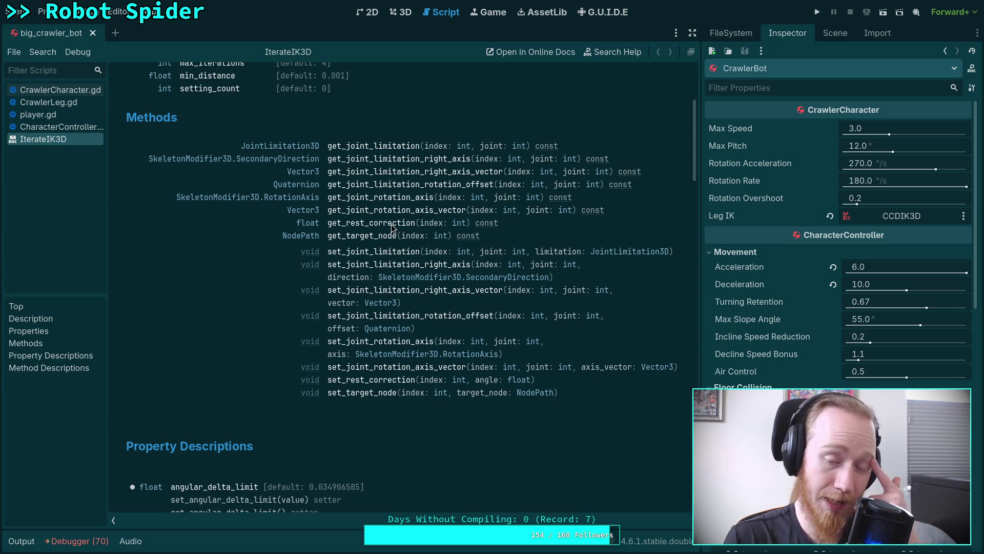
Read the IterateIK3D get_rest_correction description, then open the Scene menu.
click(360, 225)
scroll(359, 246, up, 5)
drag(164, 267, 399, 264)
click(303, 267)
scroll(321, 277, up, 15)
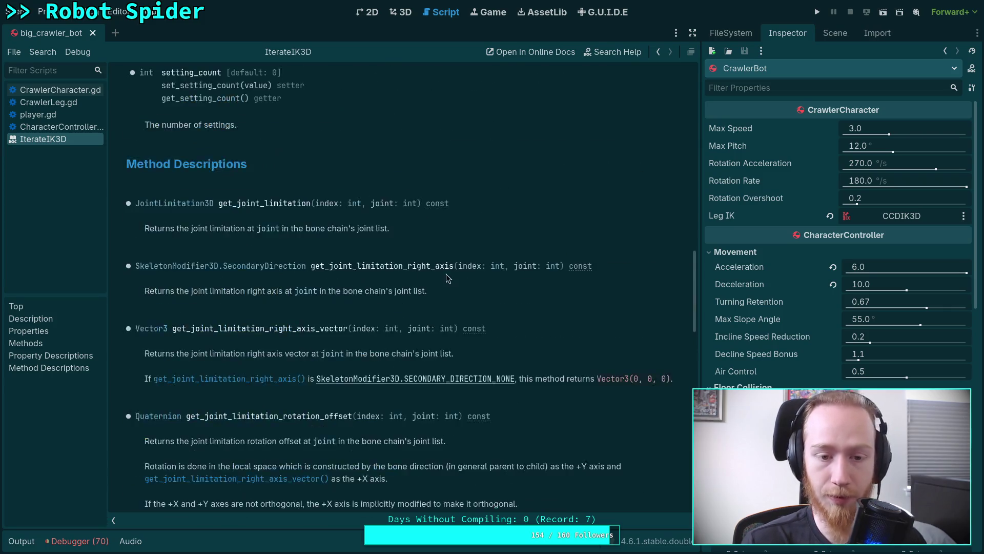
scroll(457, 279, up, 2)
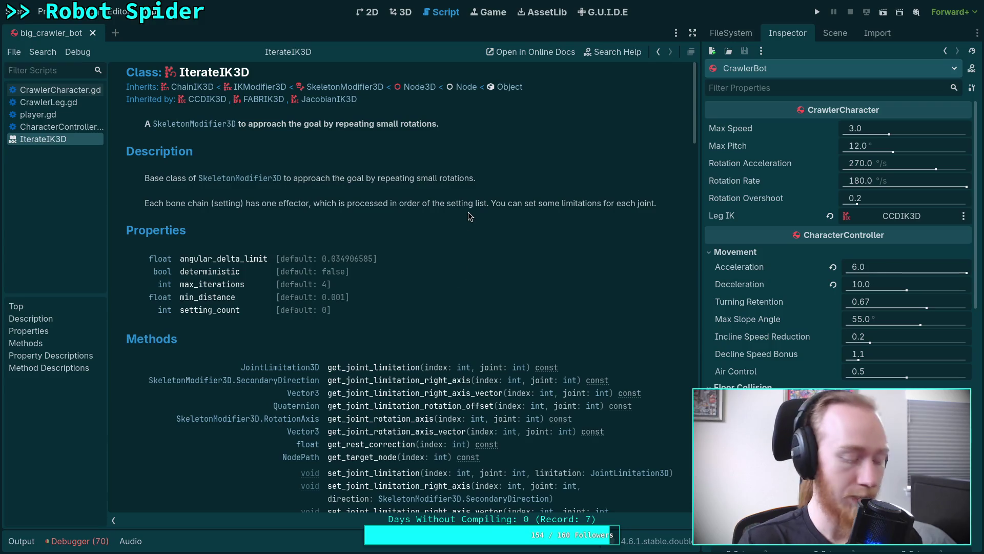
click(15, 11)
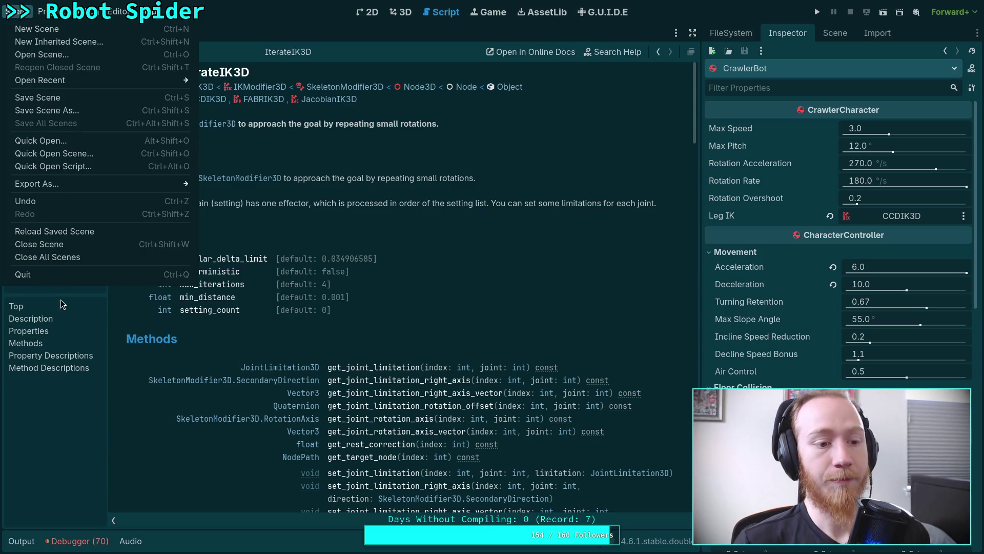
Quit Godot, tick 'Fix leg rotations over time' in Obsidian, and return to the godot terminal.
click(81, 278)
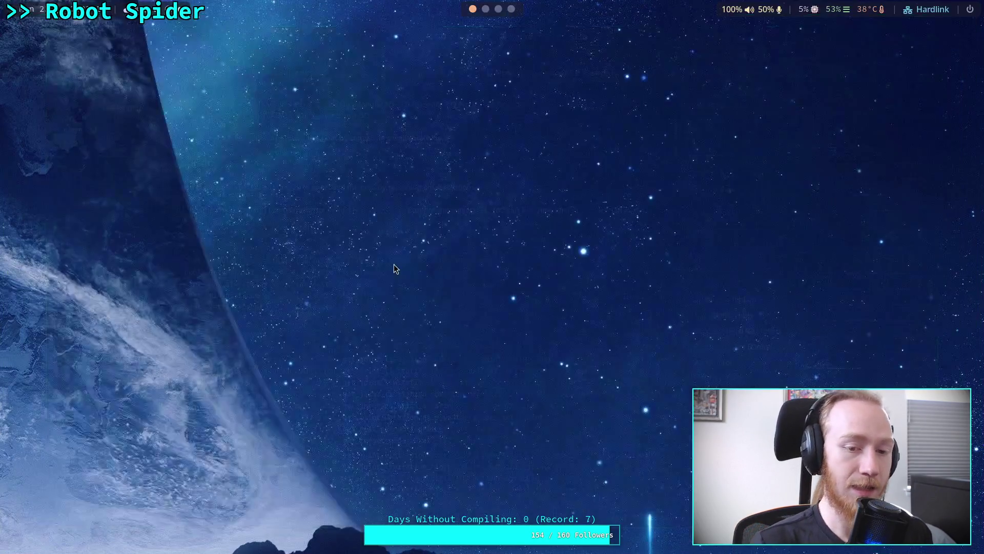
click(495, 11)
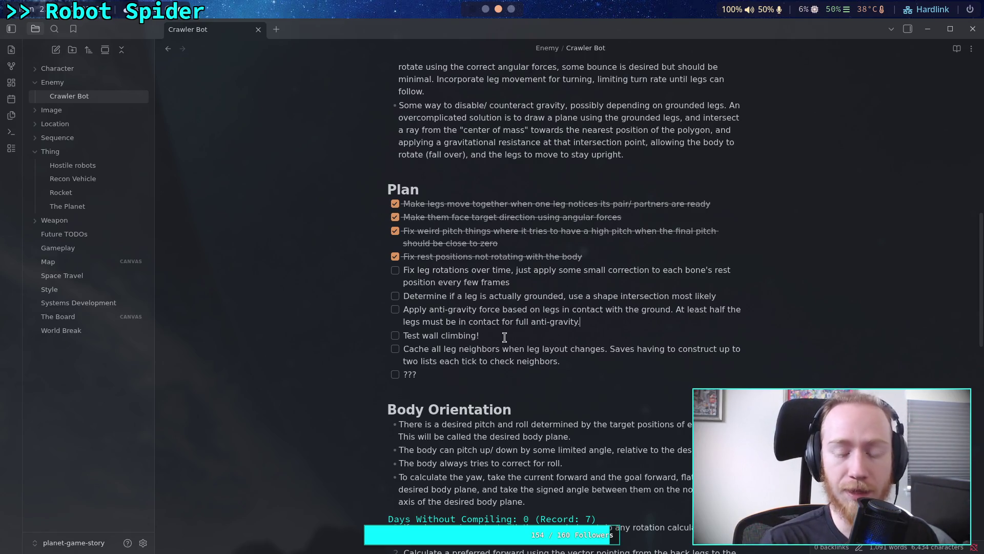
click(397, 271)
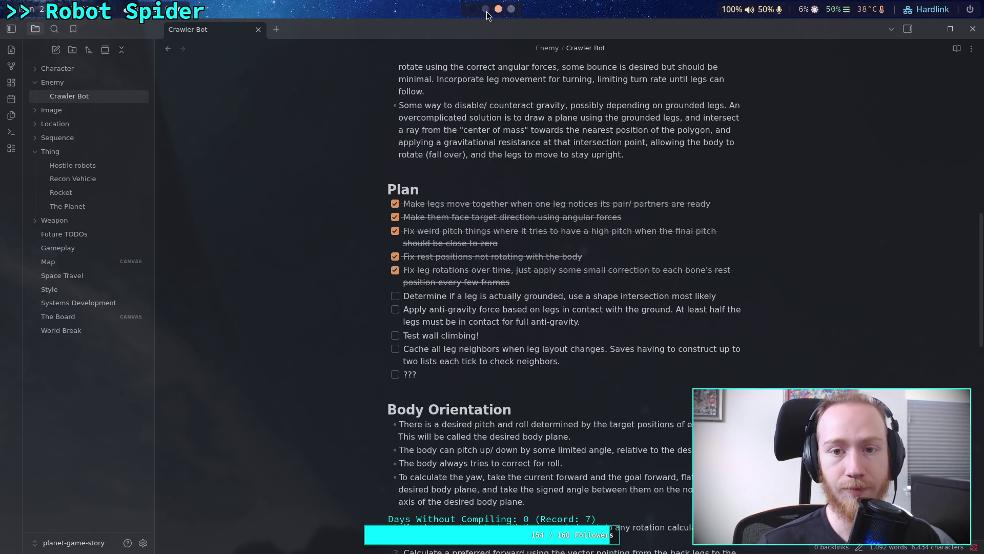
click(486, 9)
click(476, 30)
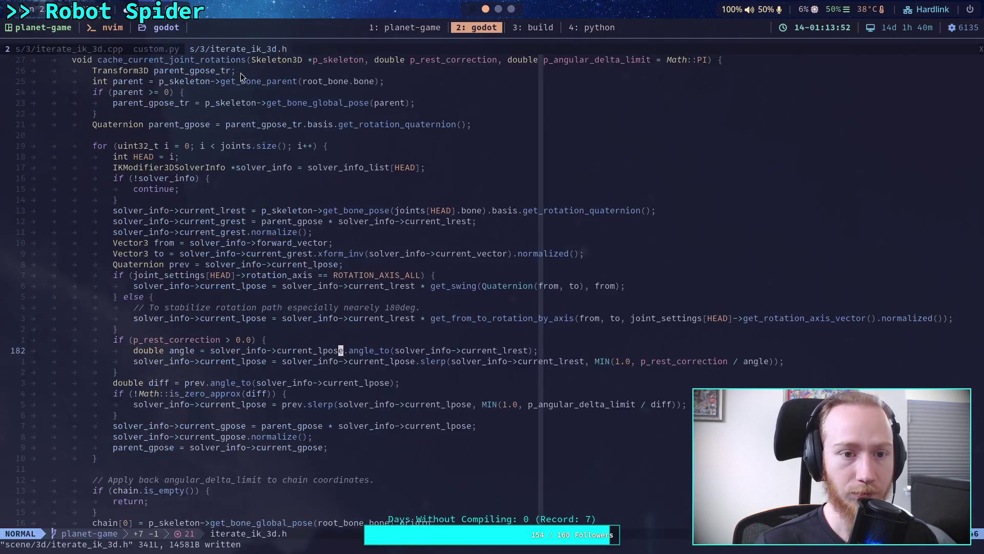
Uncomment production = "yes" in custom.py and save all open files with :wa.
click(139, 50)
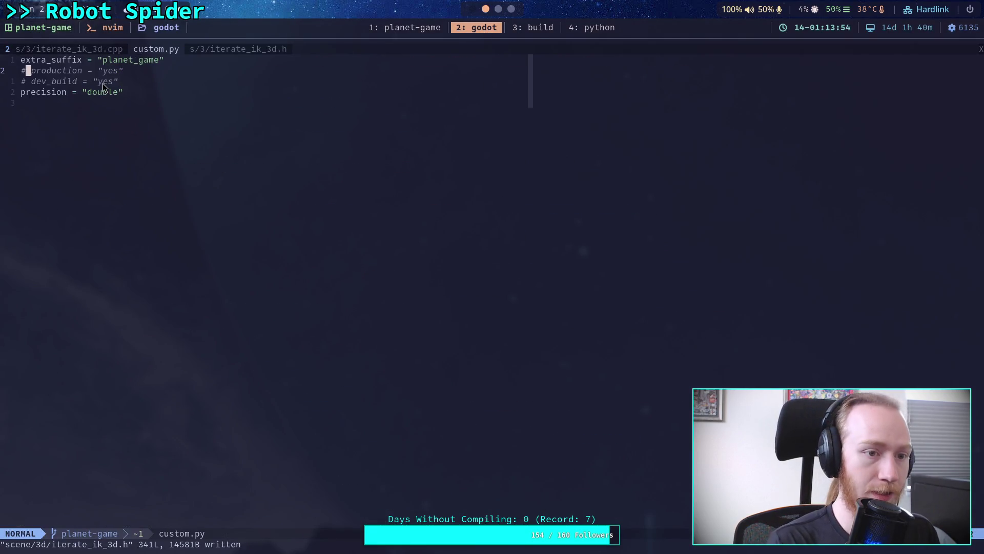
text(Xx)
text(:wt)
key(BackSpace)
key(Return)
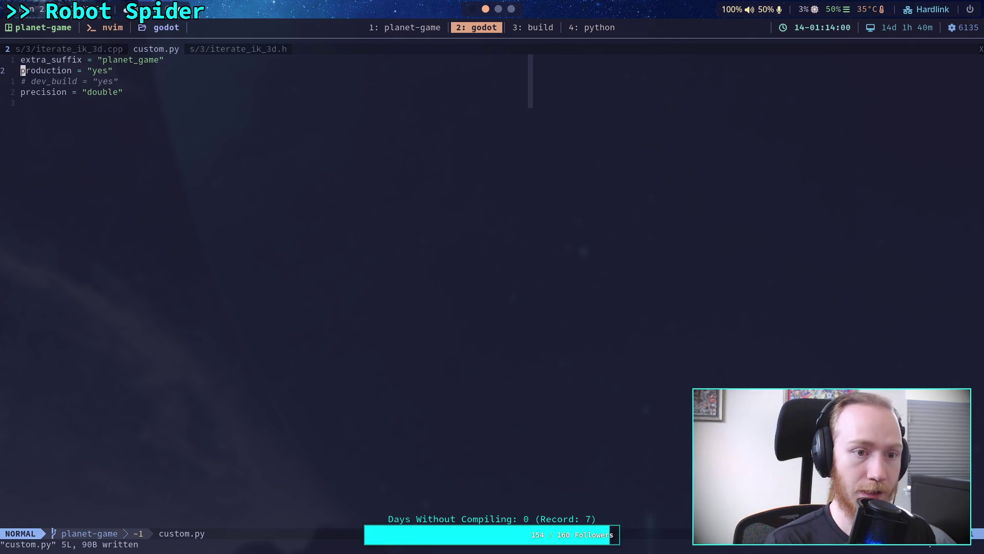
text(:wa)
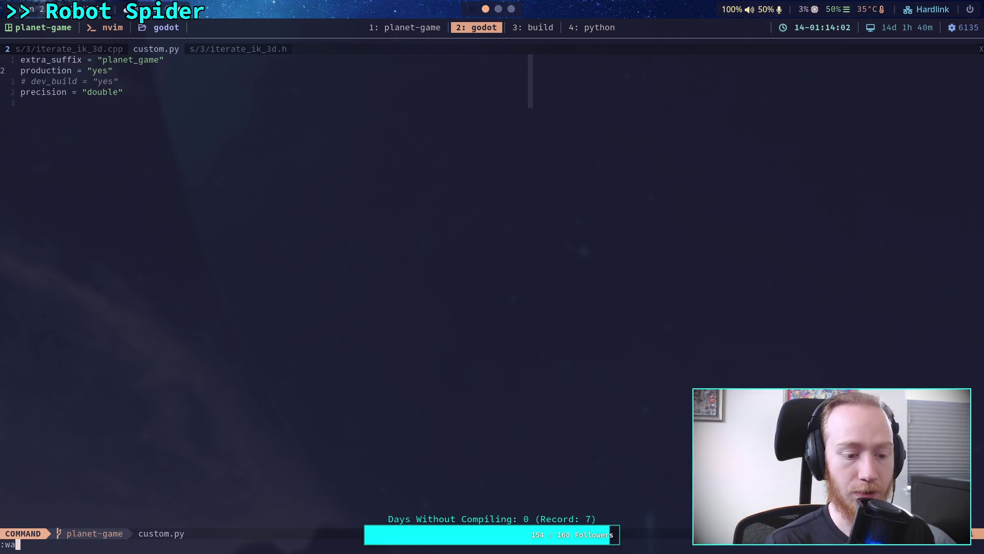
key(Return)
click(547, 33)
Run git status and git diff, scrolling to the iterate_ik_3d.cpp rest_correction_angle changes.
text(git status)
key(Return)
text(git)
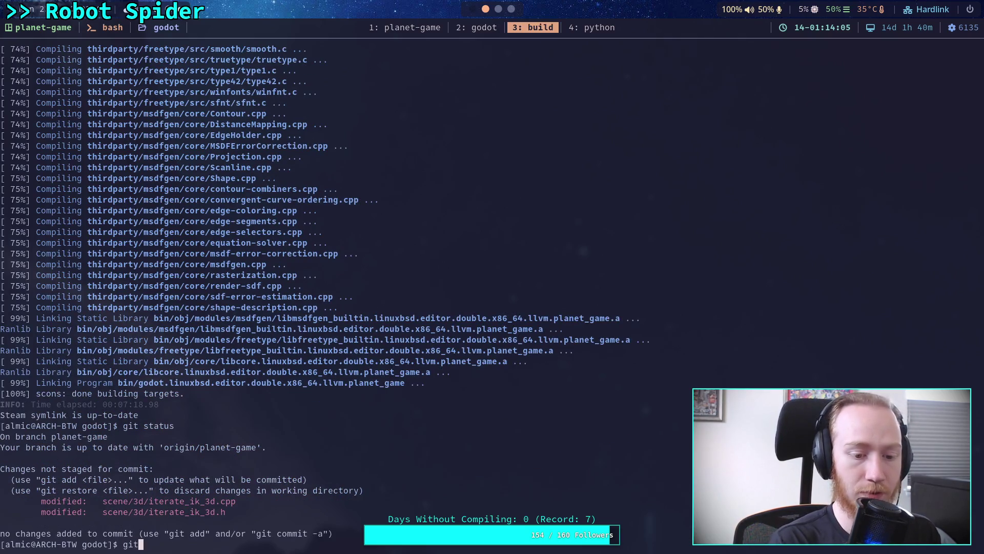
text( diff)
key(Return)
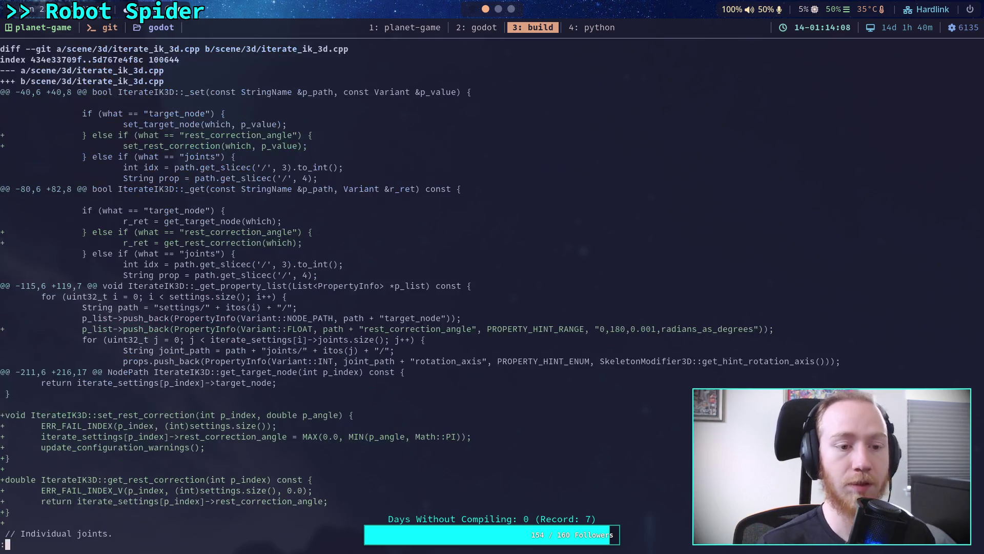
scroll(461, 295, down, 6)
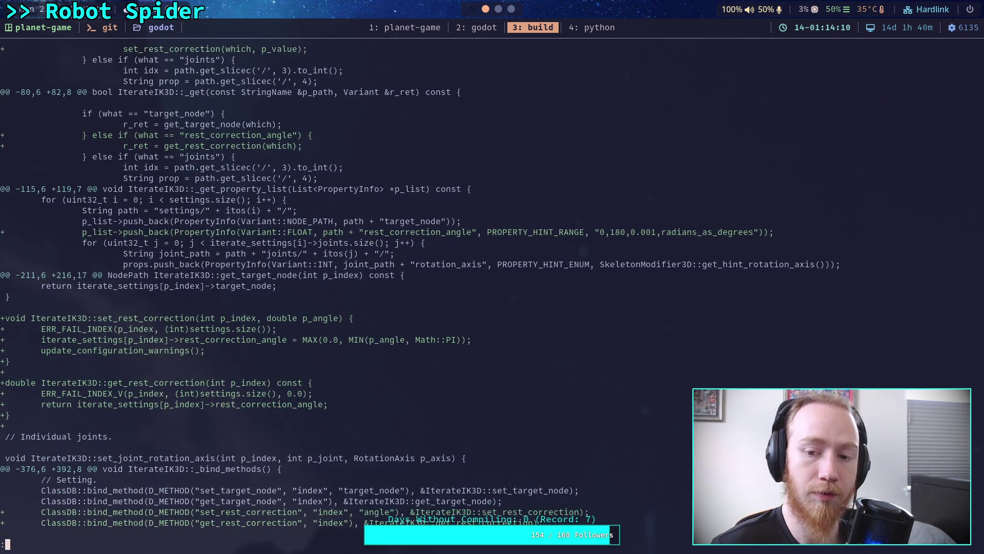
scroll(423, 287, down, 1)
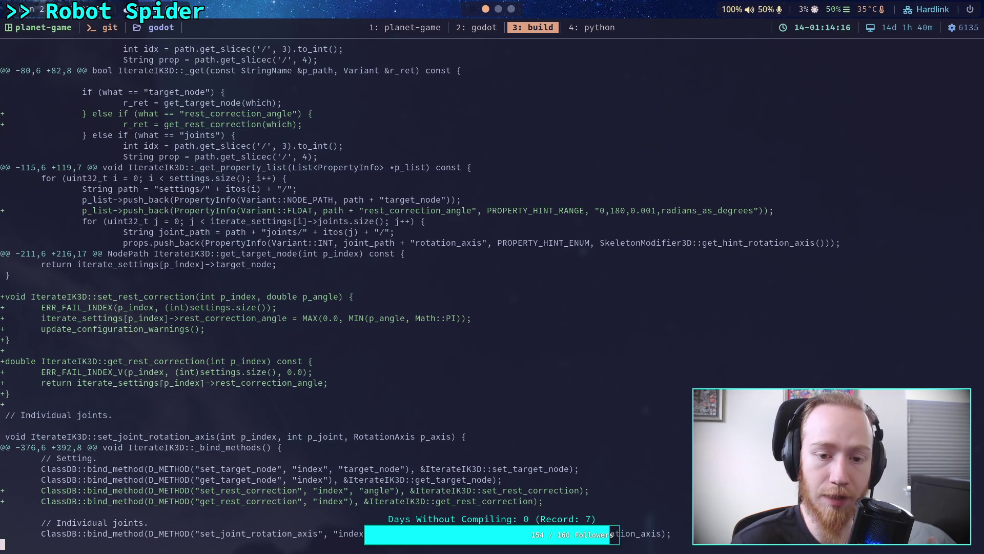
scroll(492, 291, down, 3)
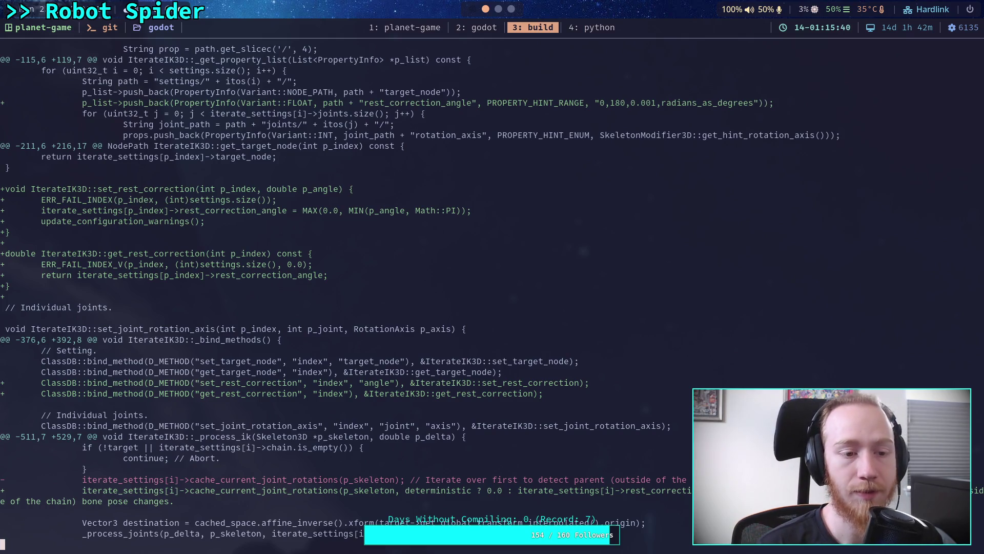
scroll(492, 287, down, 2)
key(Down)
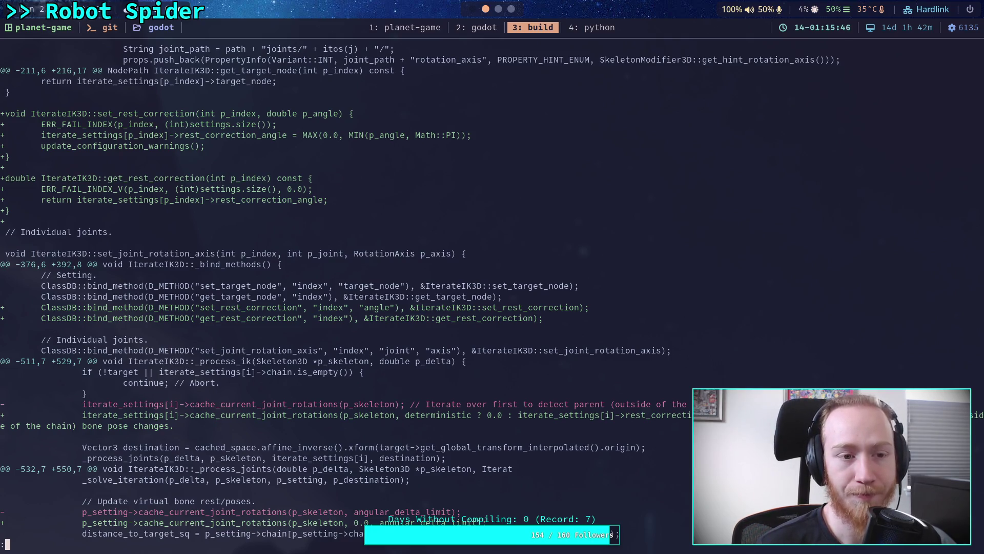
key(Down)
key(Down)
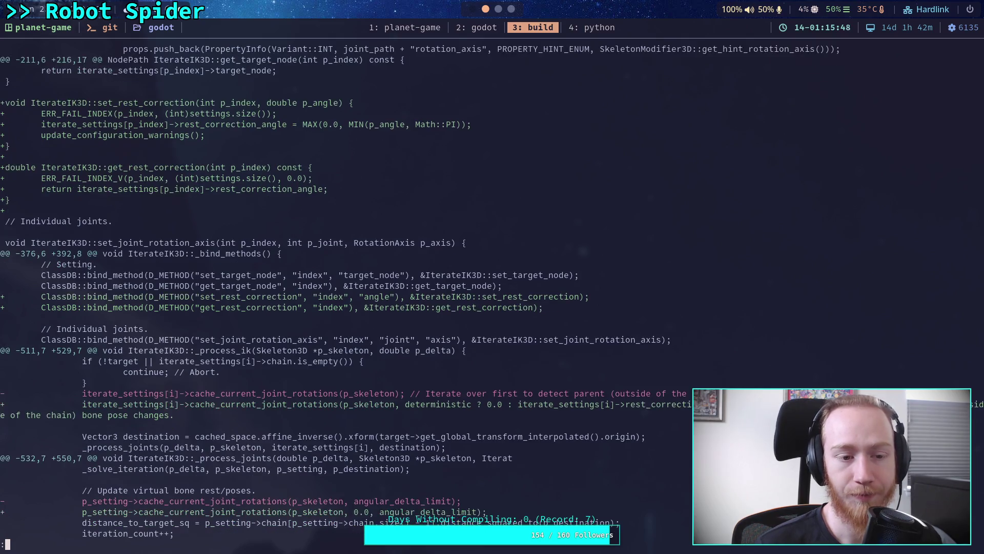
scroll(492, 287, down, 1)
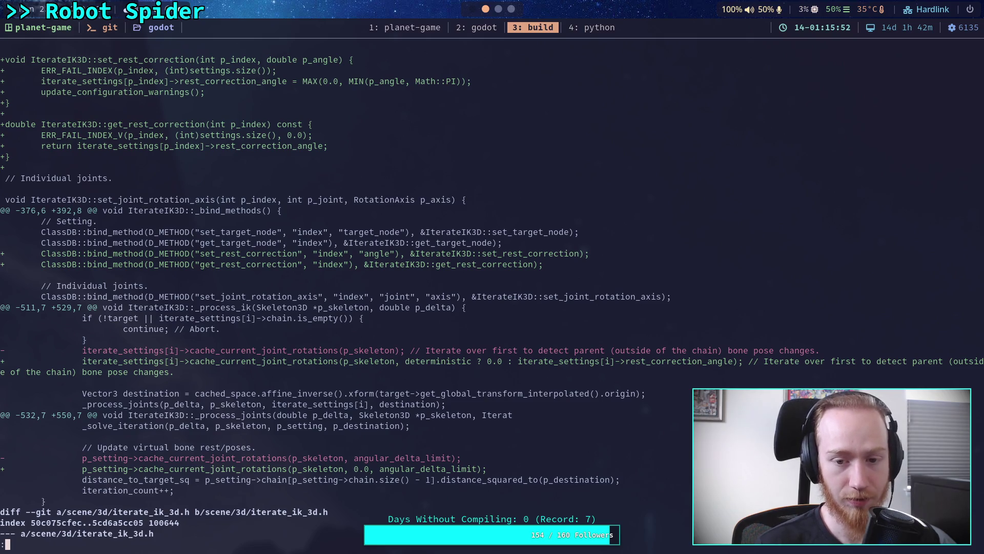
key(Down)
key(Down)
key(Down)
key(Down)
key(Down)
key(Down)
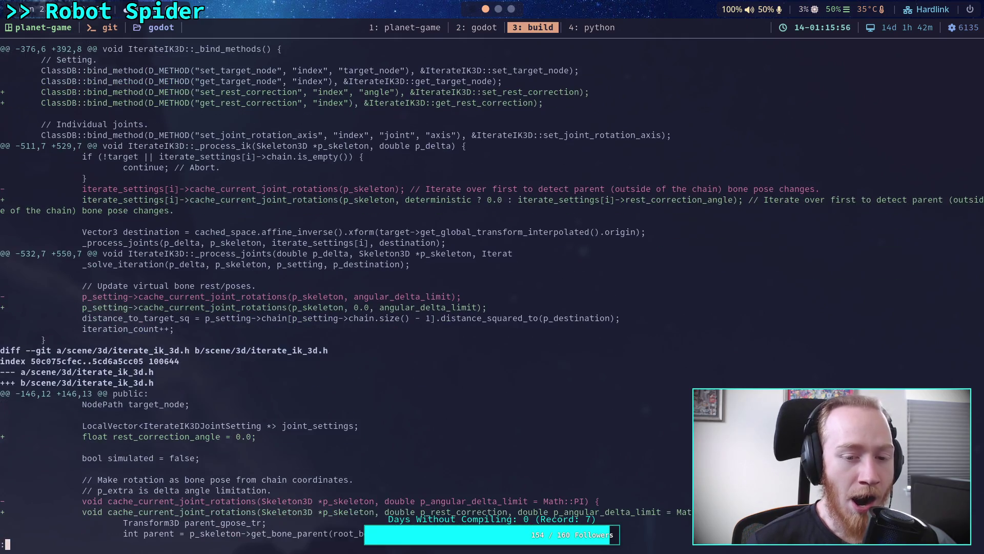
key(Down)
key(Down)
key(Down)
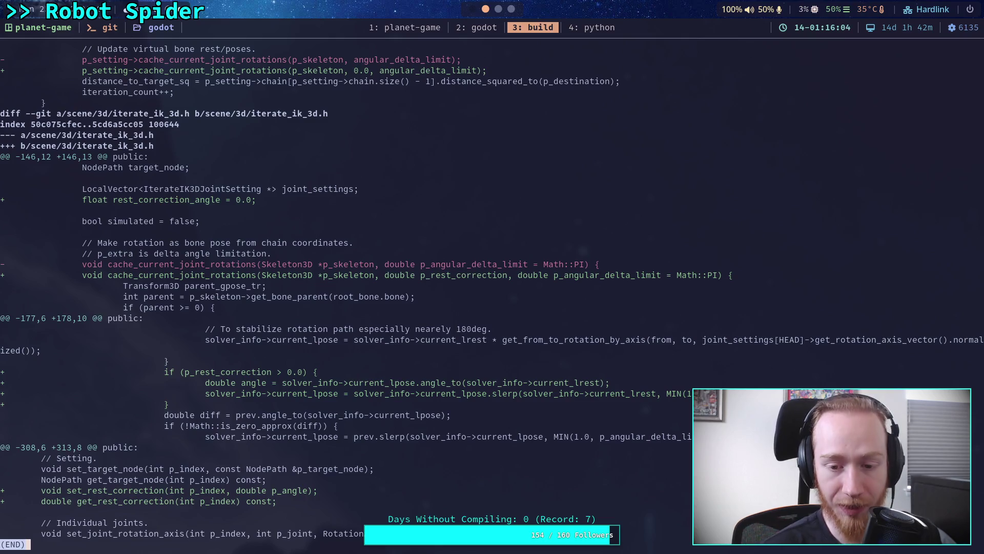
key(Up)
key(Up)
key(Up)
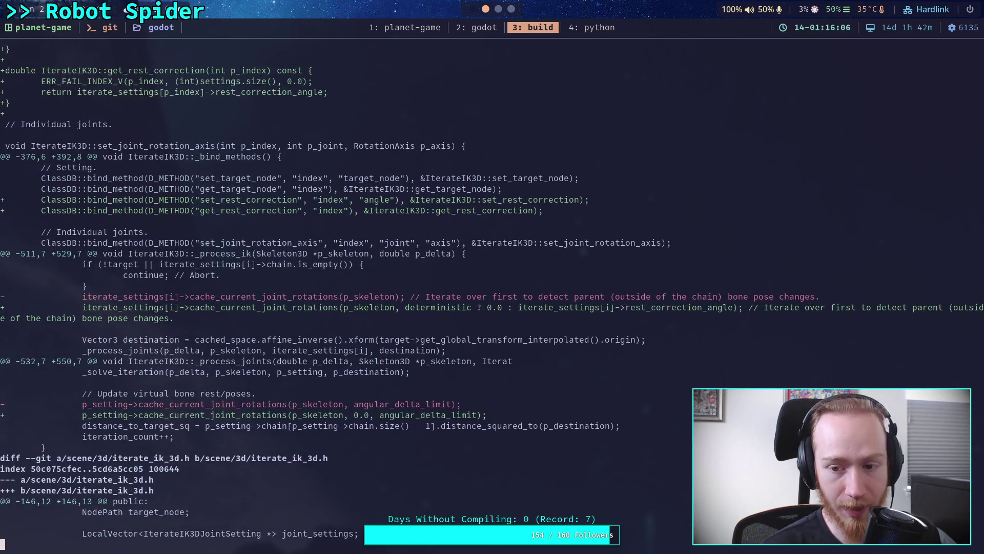
key(Up)
key(Up)
key(Up)
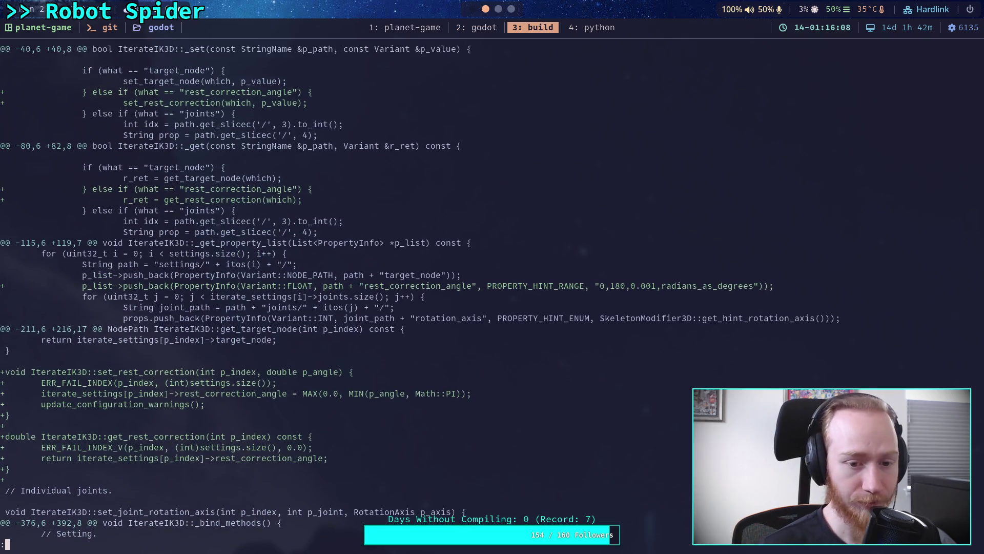
mouse_move(481, 272)
mouse_down()
mouse_move(774, 288)
mouse_move(597, 297)
mouse_move(593, 288)
mouse_up()
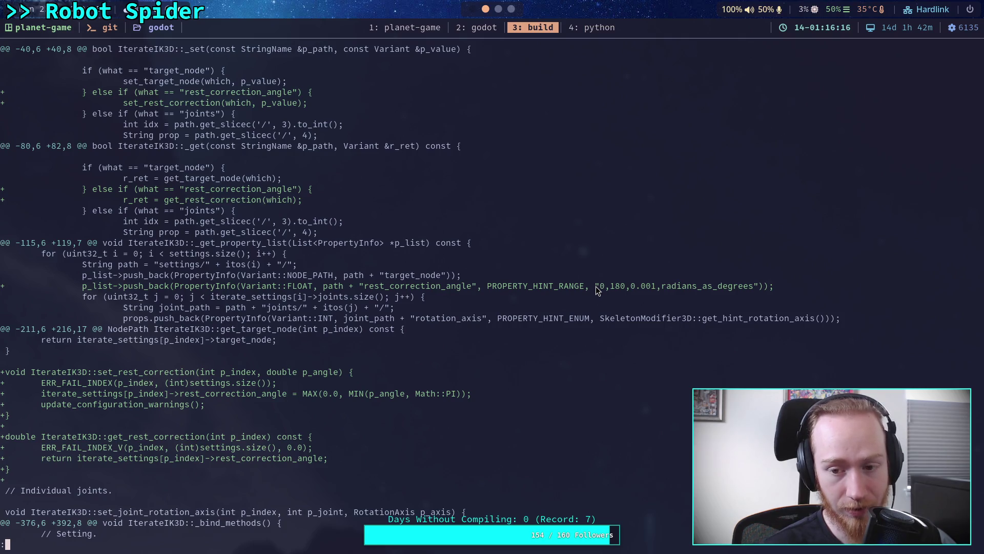
drag(596, 286, 734, 289)
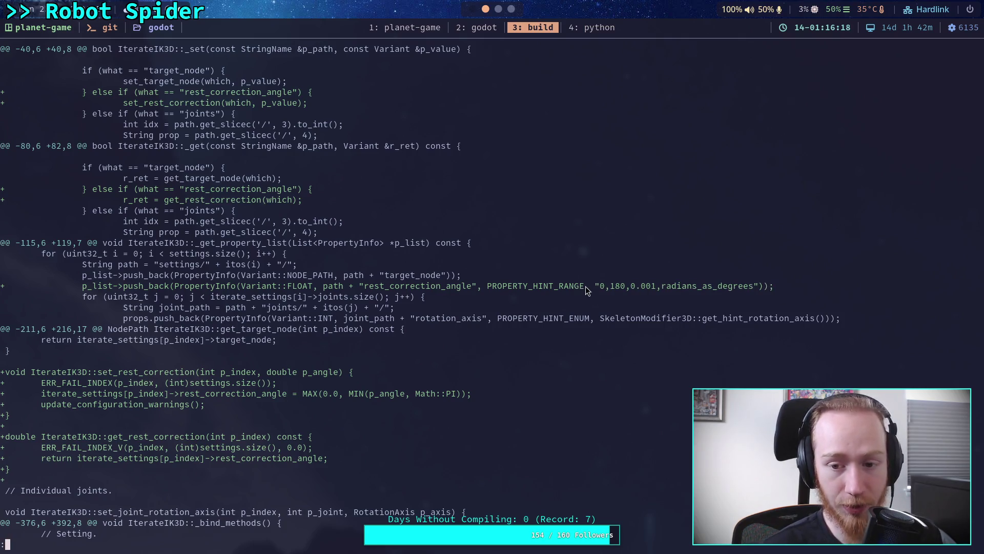
key(j)
key(j)
key(j)
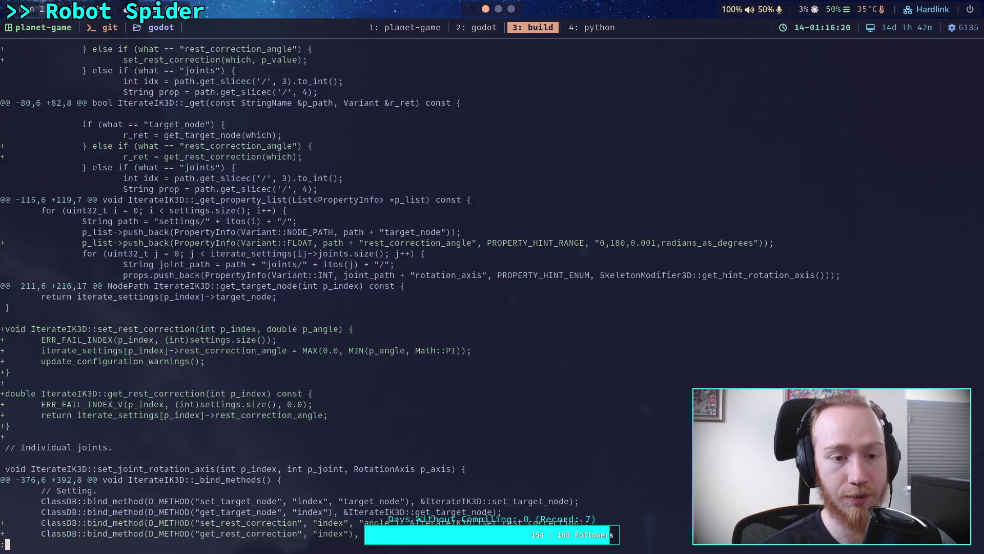
key(j)
key(j)
key(j)
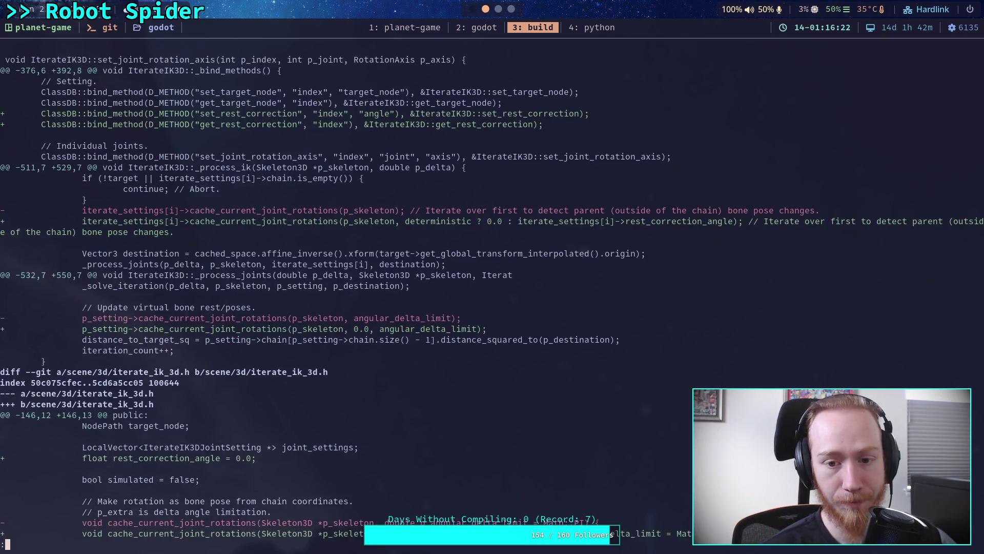
key(k)
key(k)
key(k)
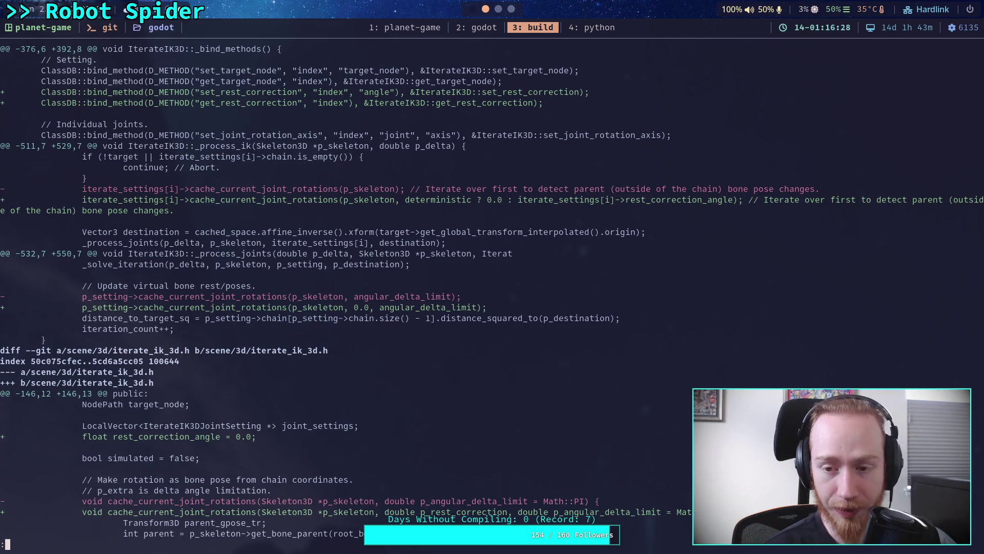
key(j)
key(j)
key(j)
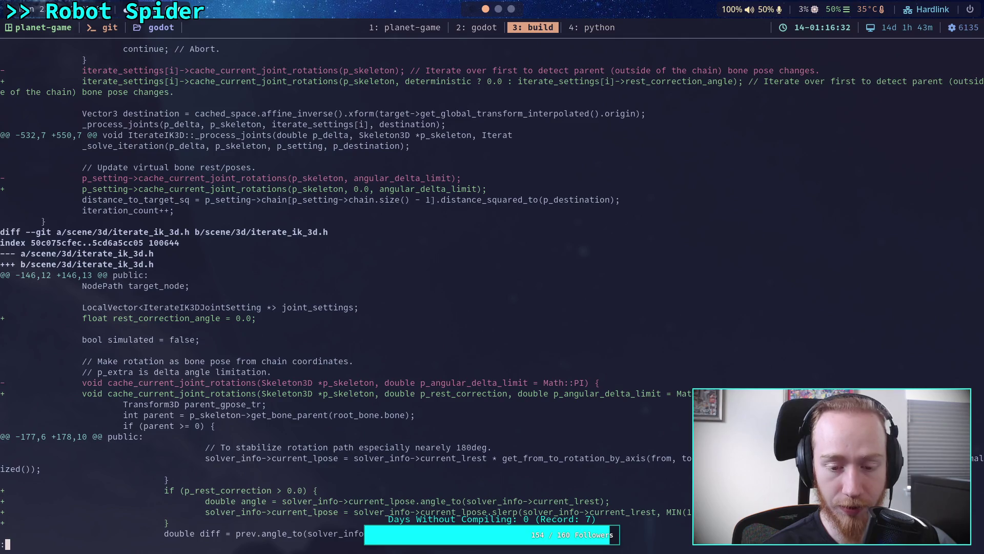
key(j)
key(j)
key(j)
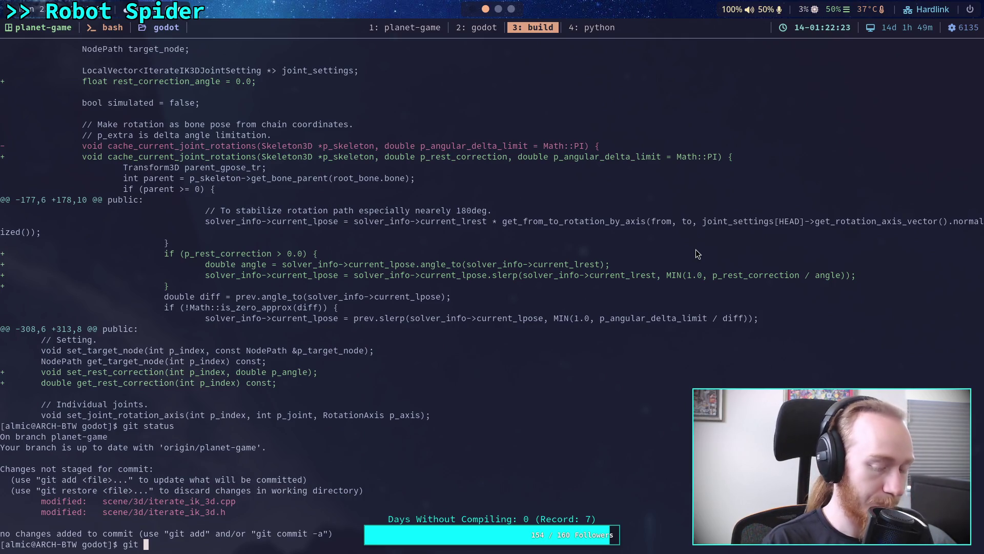
Stage all changes with git add . and show them with git diff --staged.
text(add .)
key(Return)
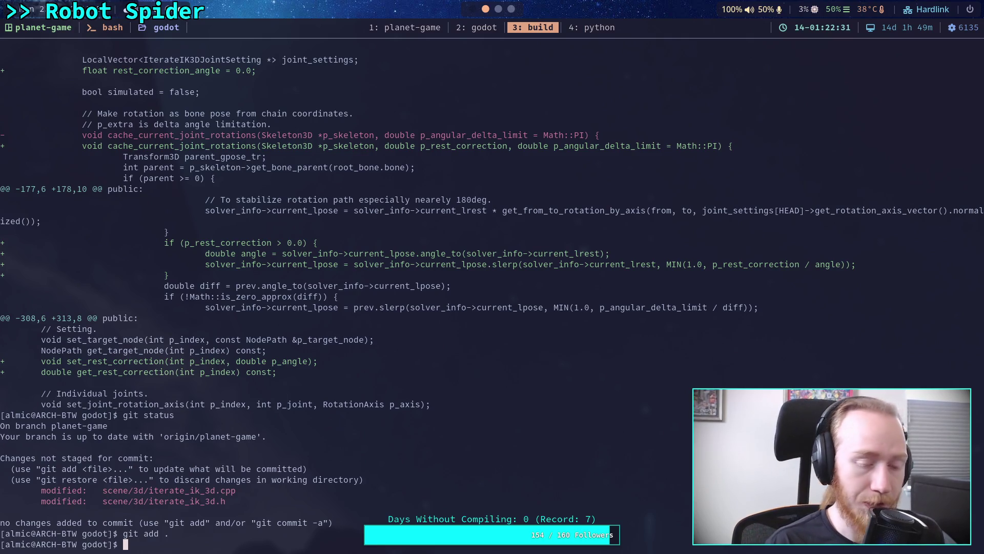
text(git diff --staged)
key(Return)
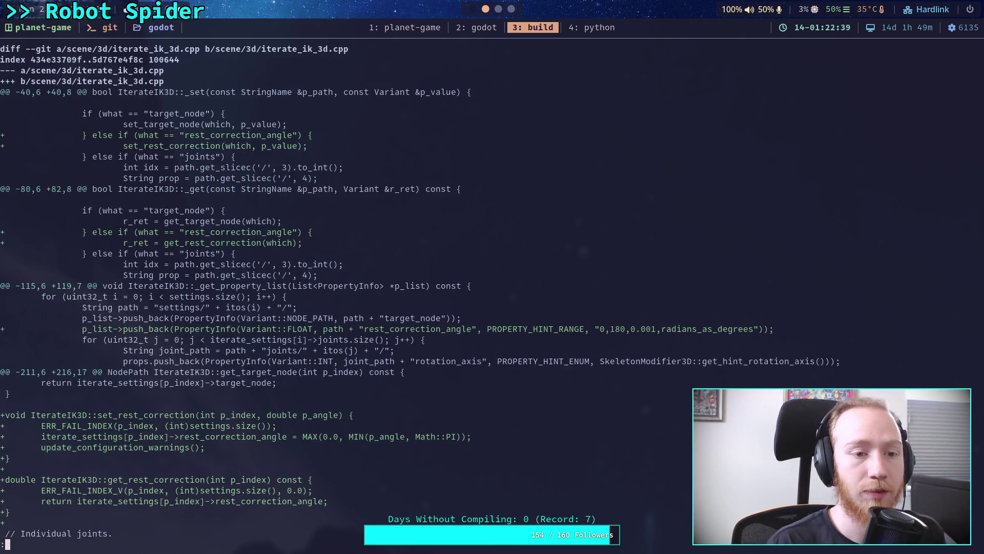
Page through the staged diff to the end, quit, and confirm both files staged via git status.
key(j)
key(j)
key(j)
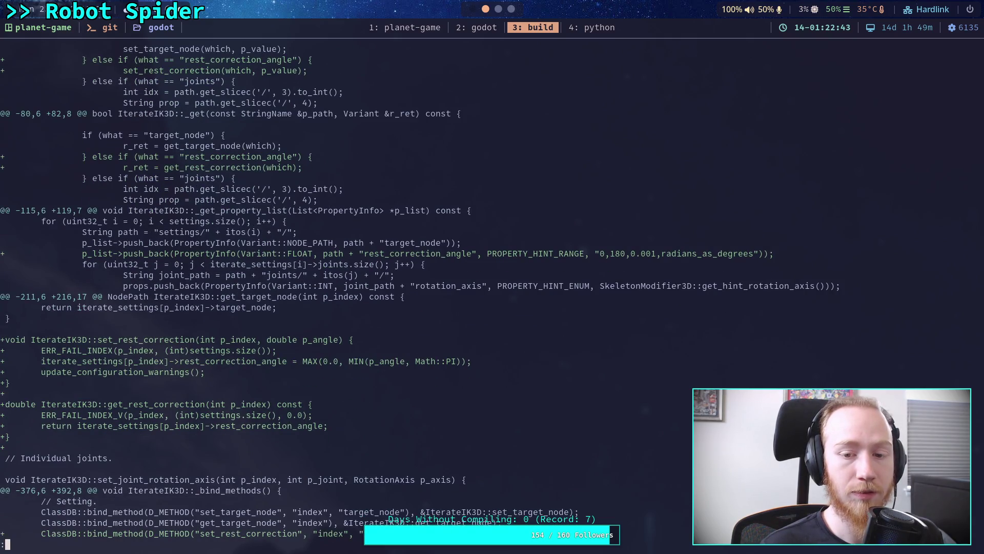
key(space)
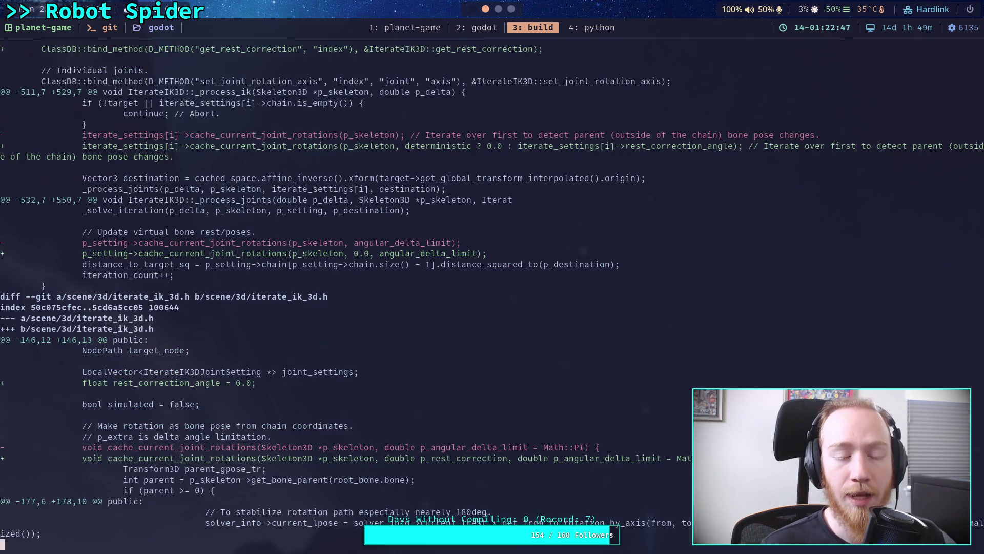
key(space)
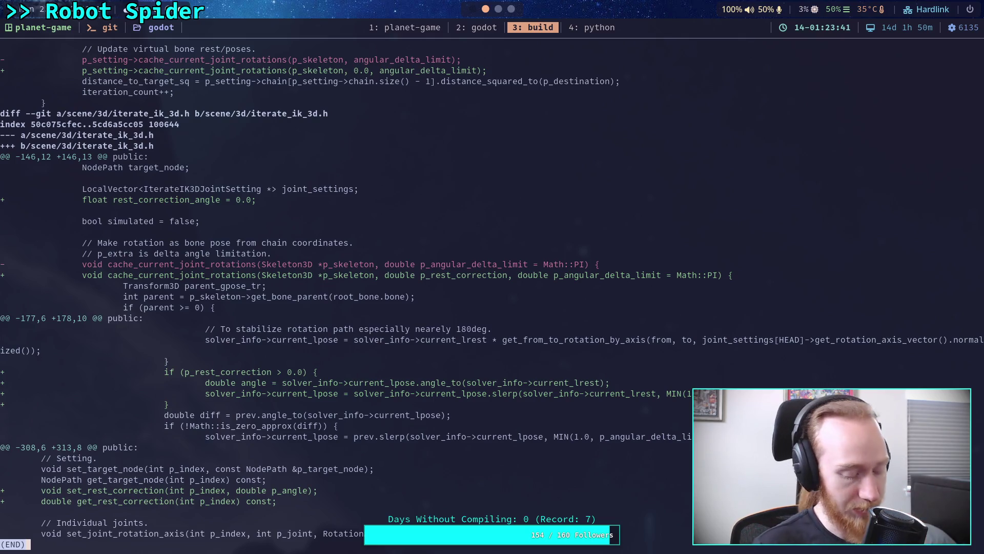
text(qgit status)
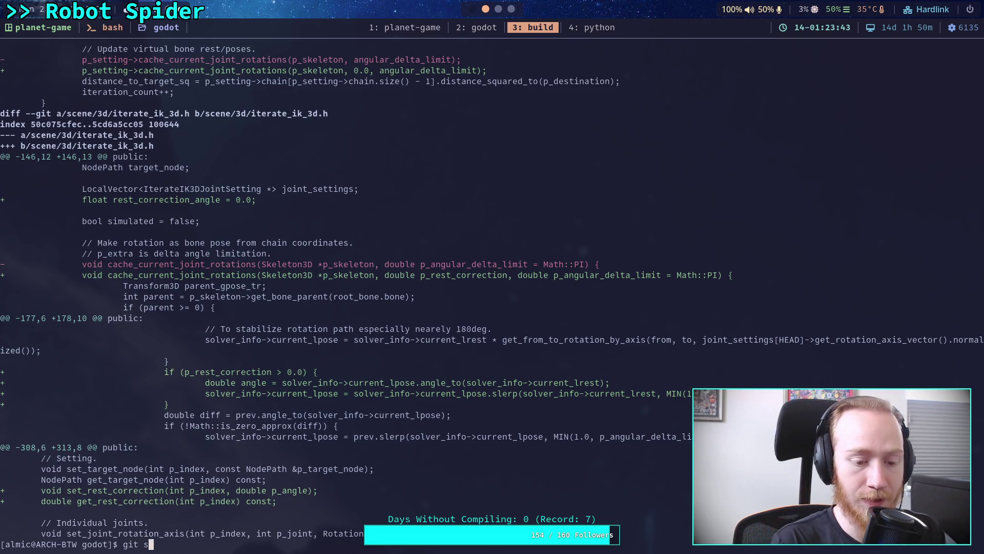
key(Return)
text(git )
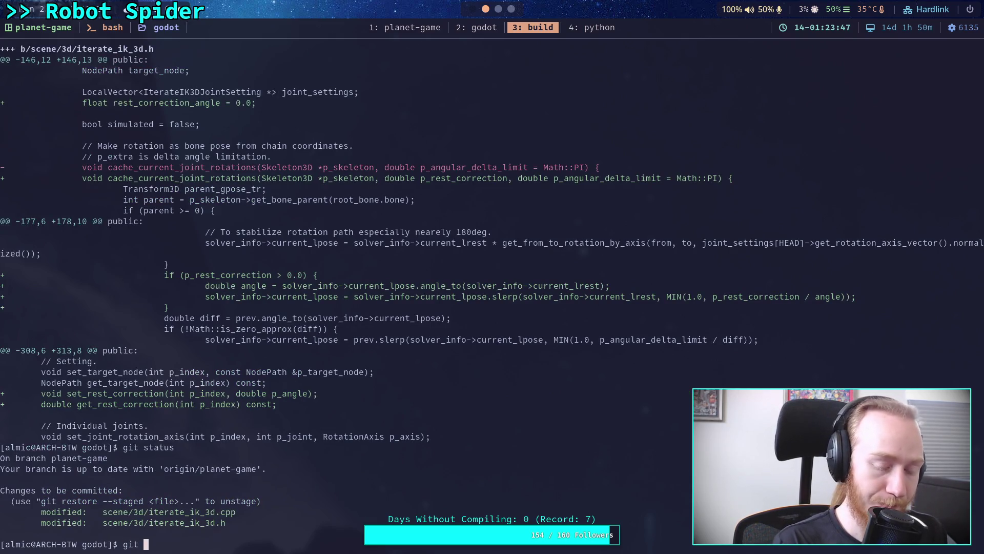
text(commit)
Start the commit message with the title 'Add rest correction to IterateIK3D'.
key(Return)
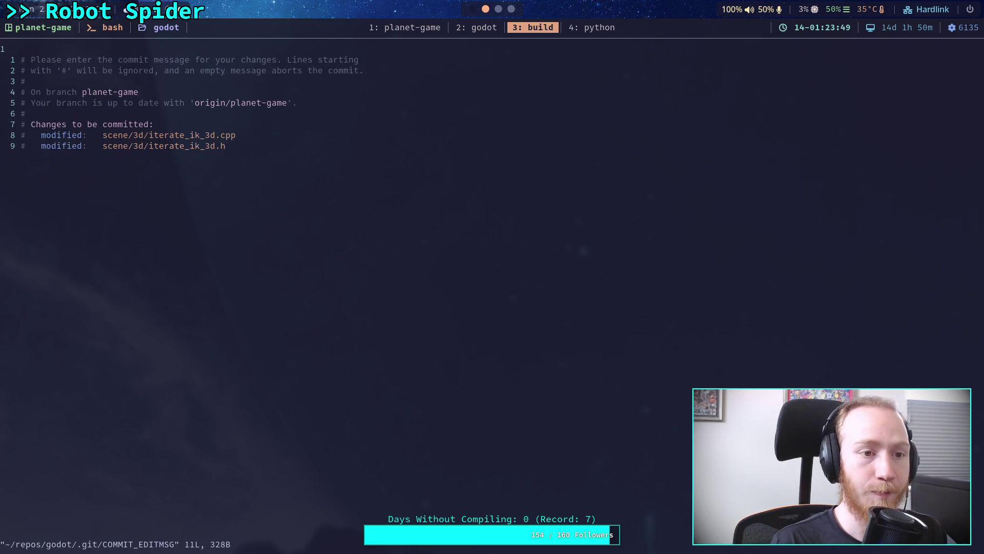
key(O)
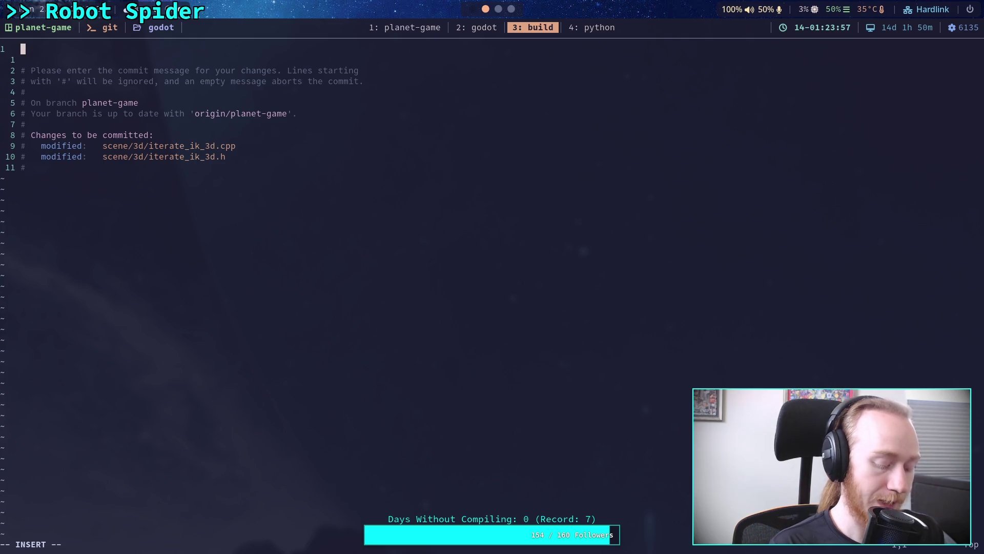
text(Add rest correction to Itera)
text(teIK3)
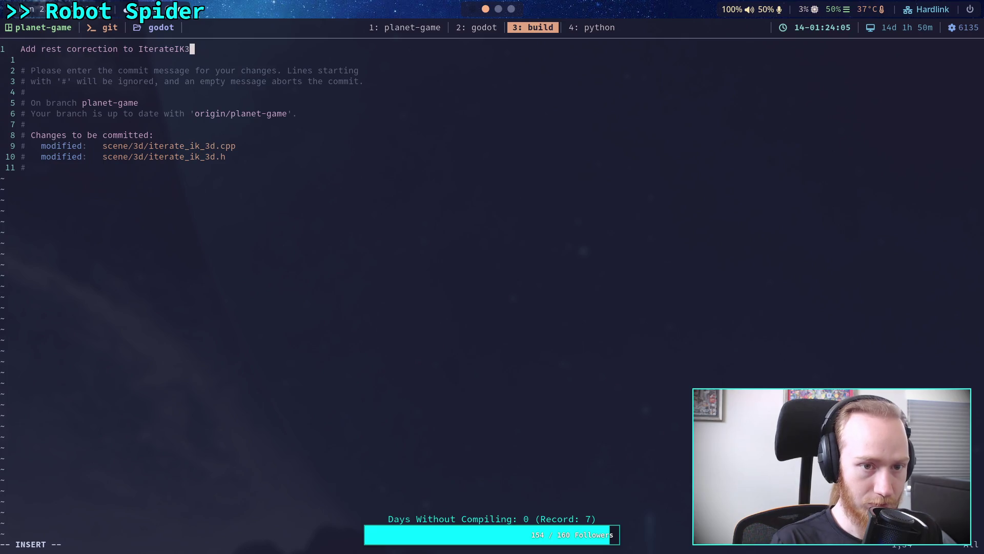
Write the body: chains can be corrected to return close to their rest rotations.
key(Return)
key(Return)
text(- )
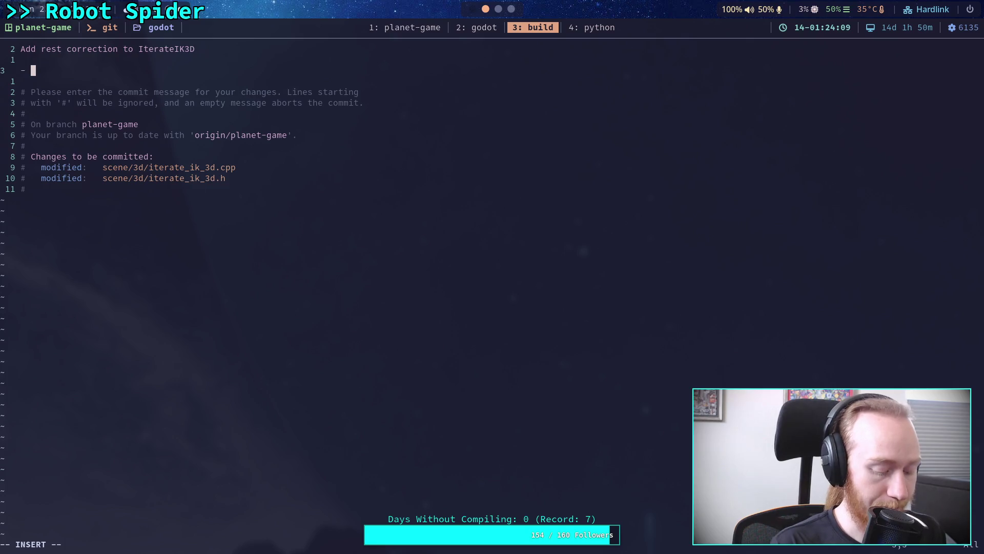
text(Can)
key(BackSpace)
key(BackSpace)
key(BackSpace)
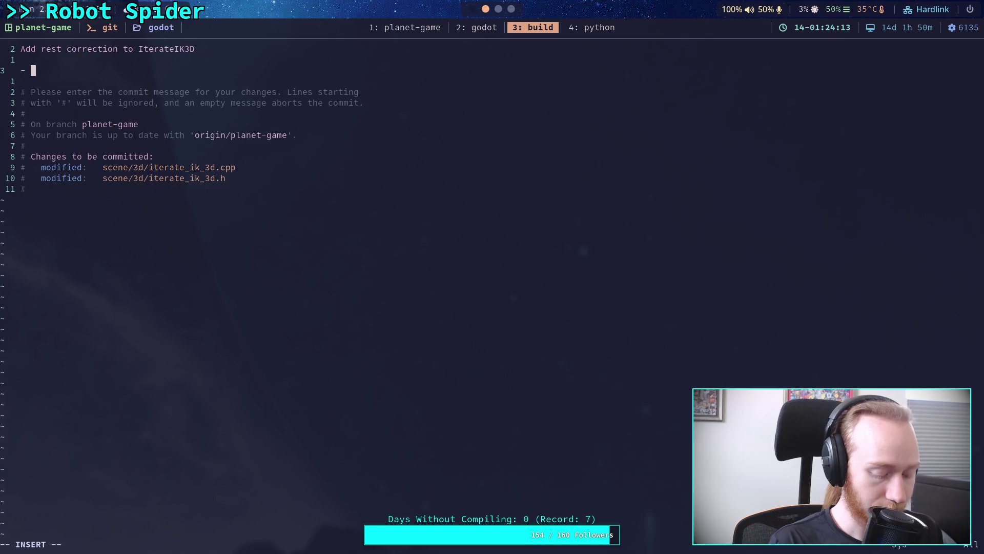
text(Joints )
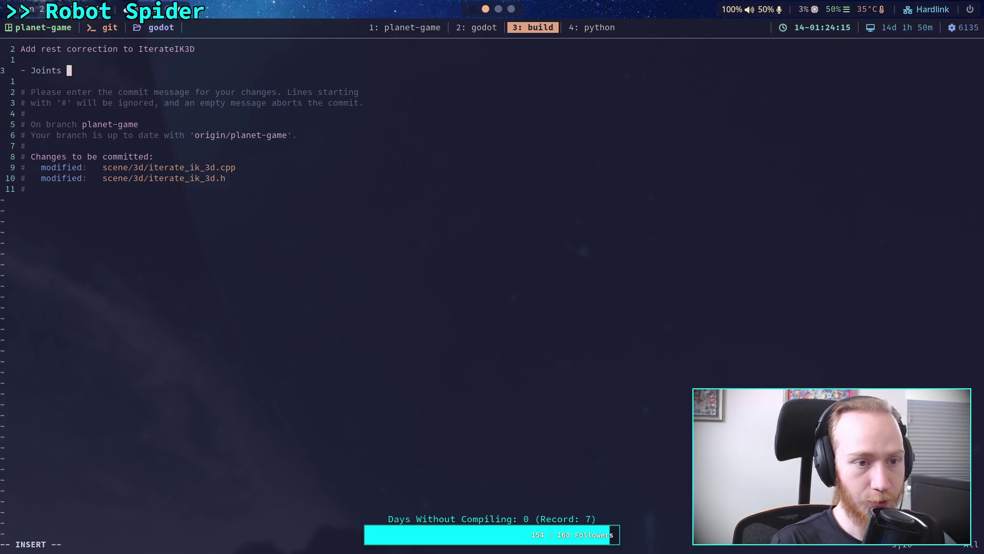
text(can be set)
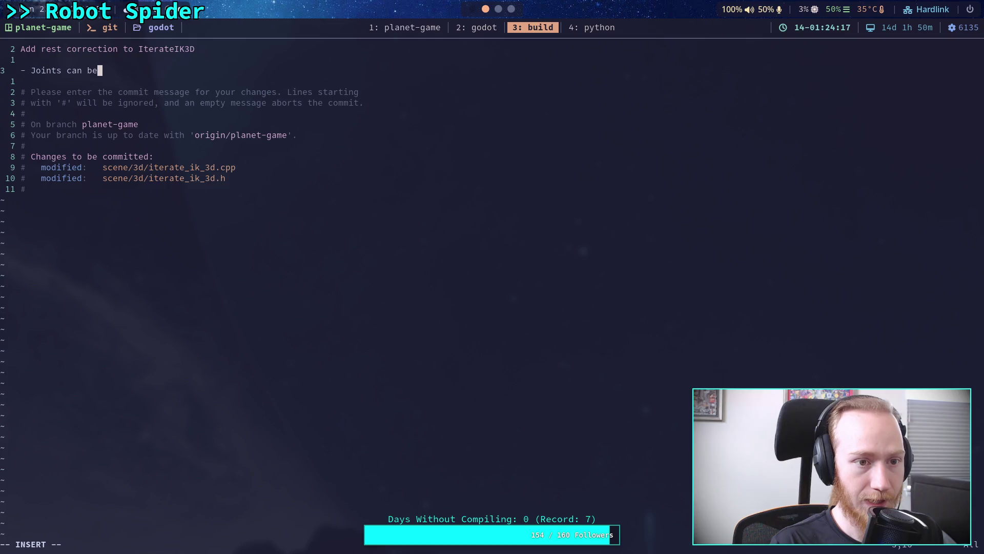
key(BackSpace)
key(BackSpace)
key(BackSpace)
text(Chains co)
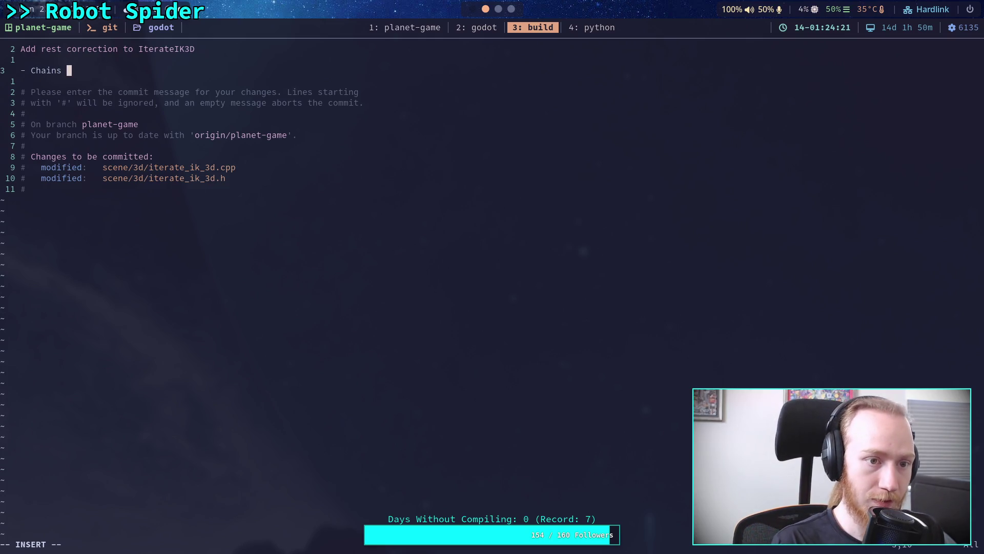
key(BackSpace)
text(an)
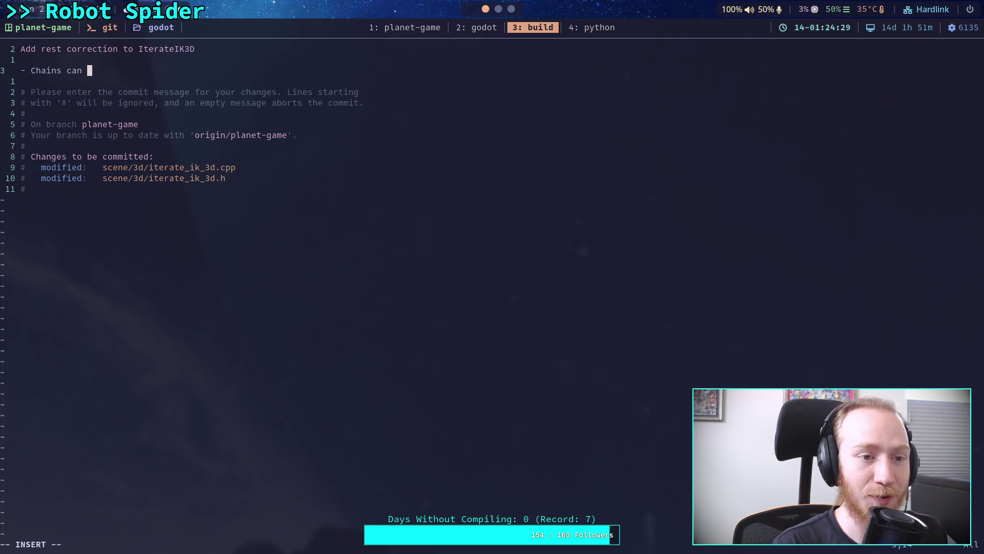
text(be )
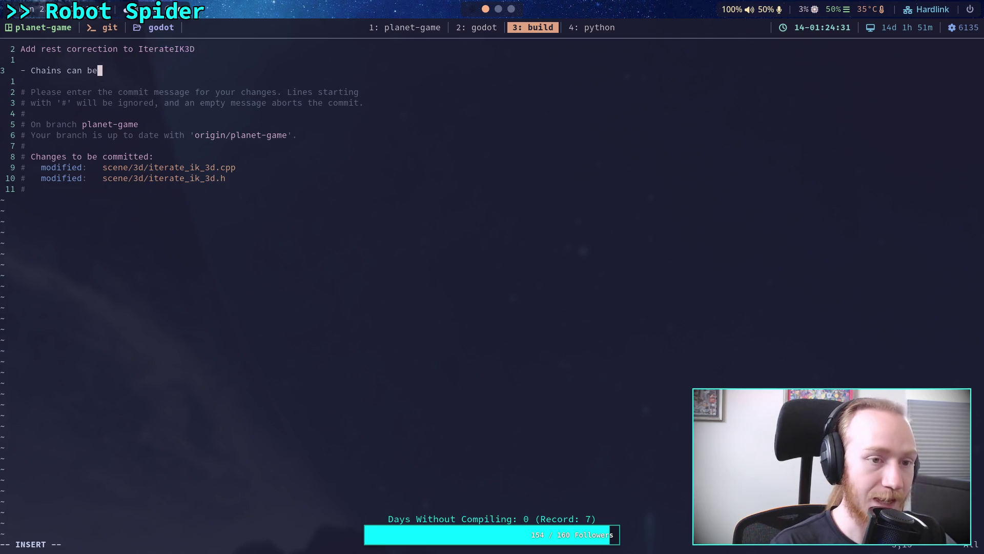
text(cor)
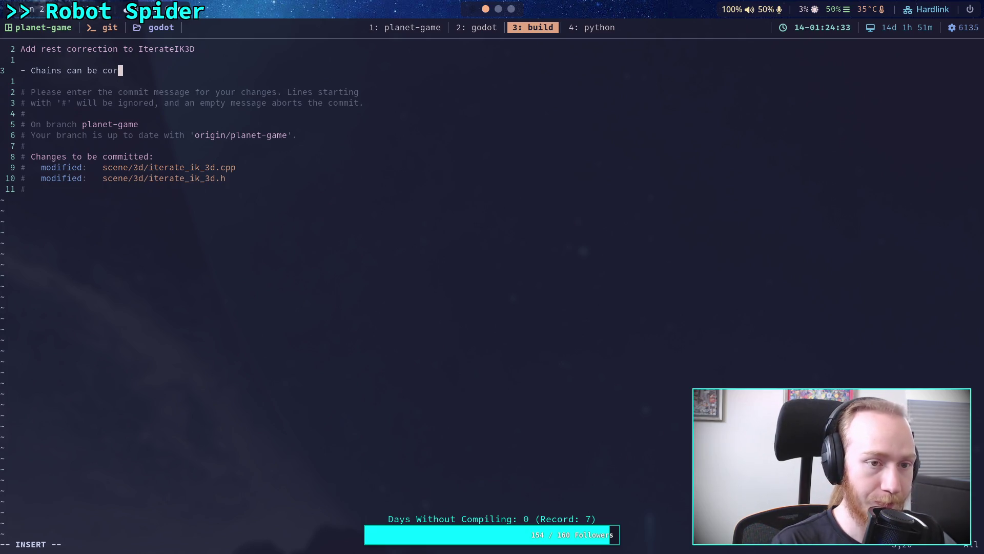
text(rected )
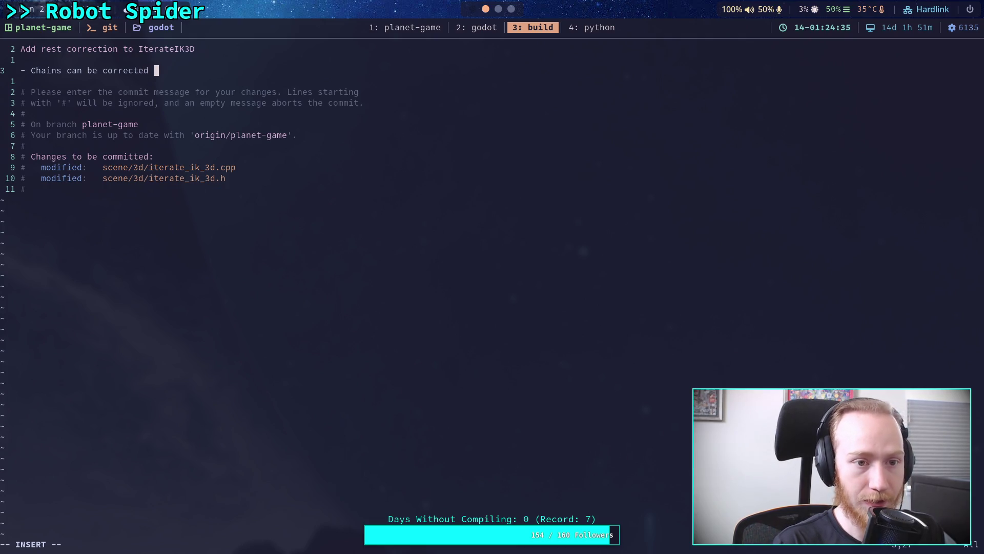
text(over time, with)
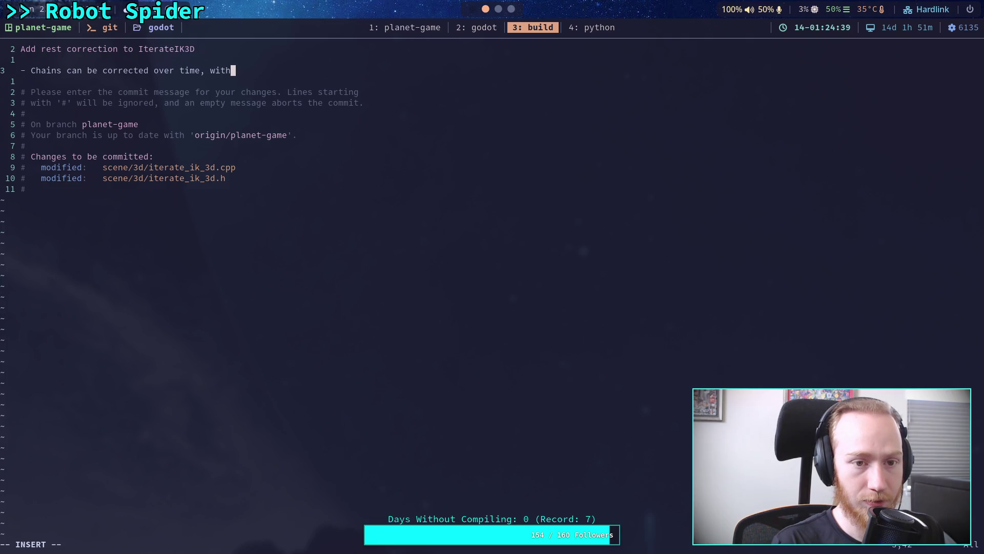
key(BackSpace)
key(BackSpace)
key(BackSpace)
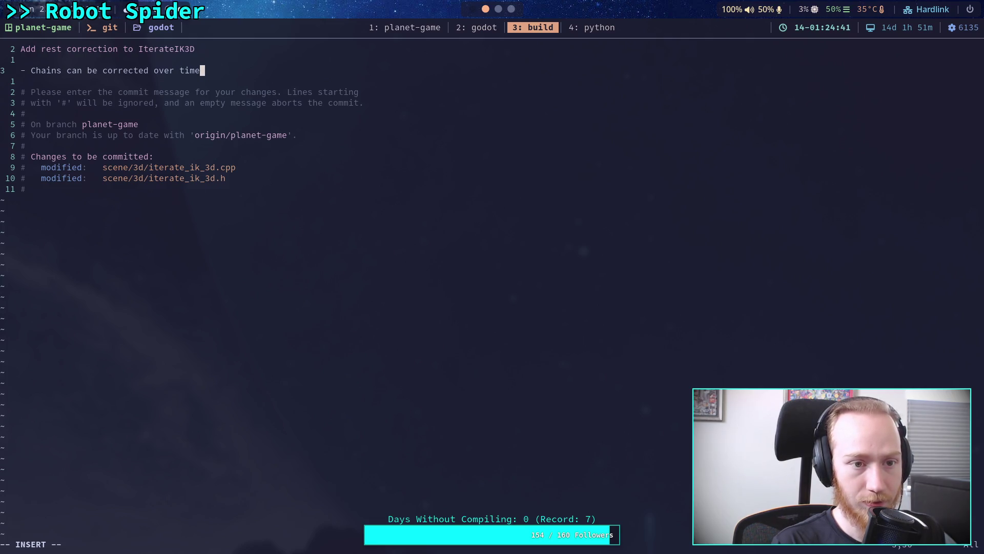
text(to re)
key(BackSpace)
key(BackSpace)
key(BackSpace)
text(returas close as)
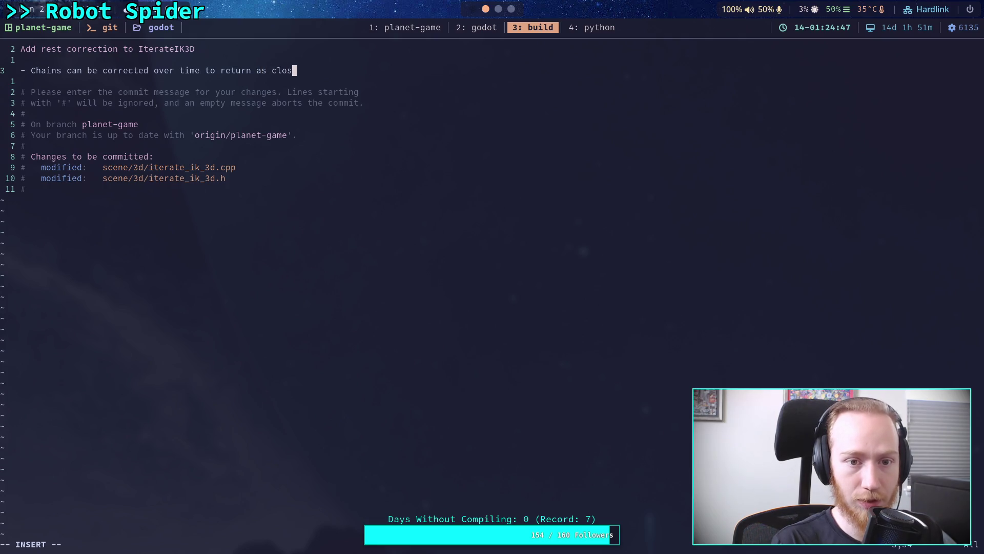
text( pos)
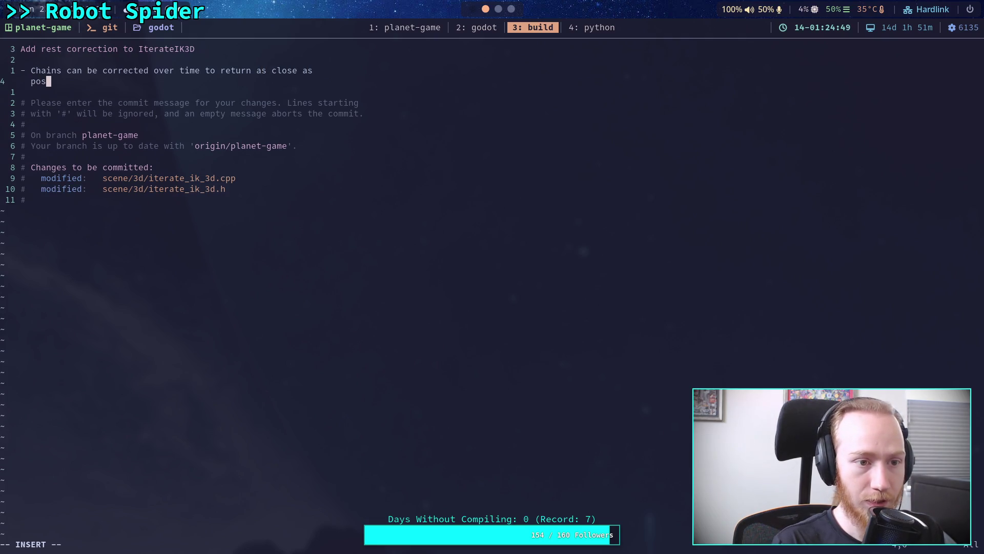
text(sible to th)
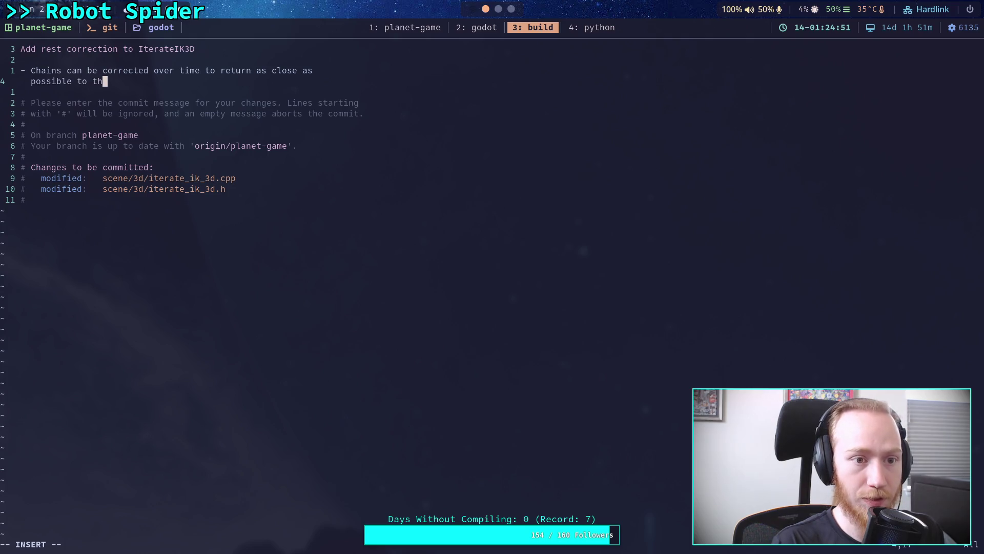
text(eir rest )
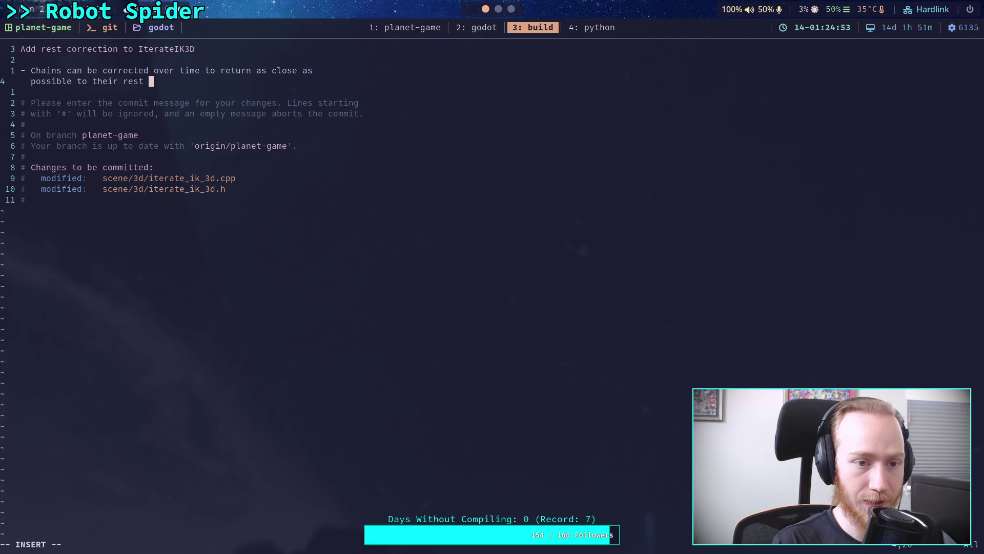
text(r)
text(tations. )
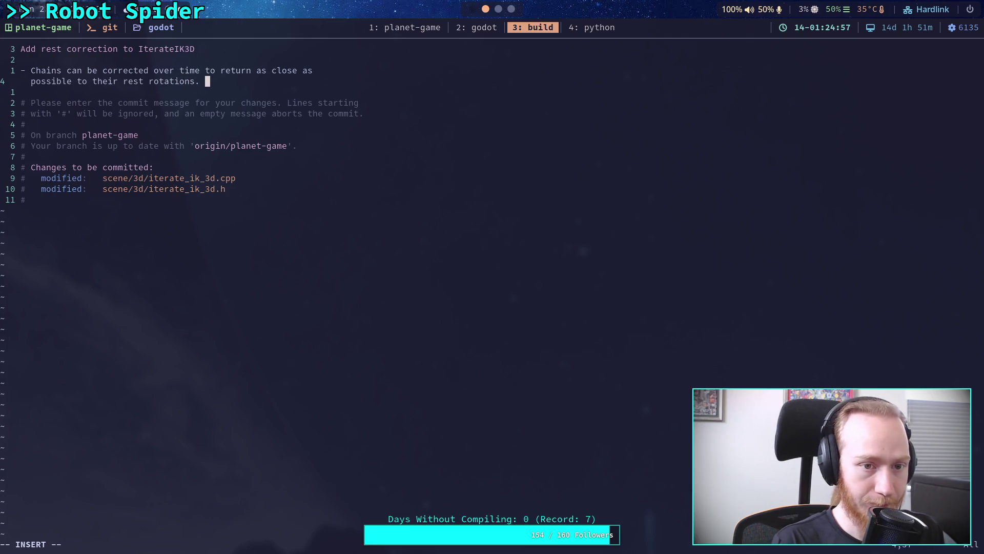
text(This )
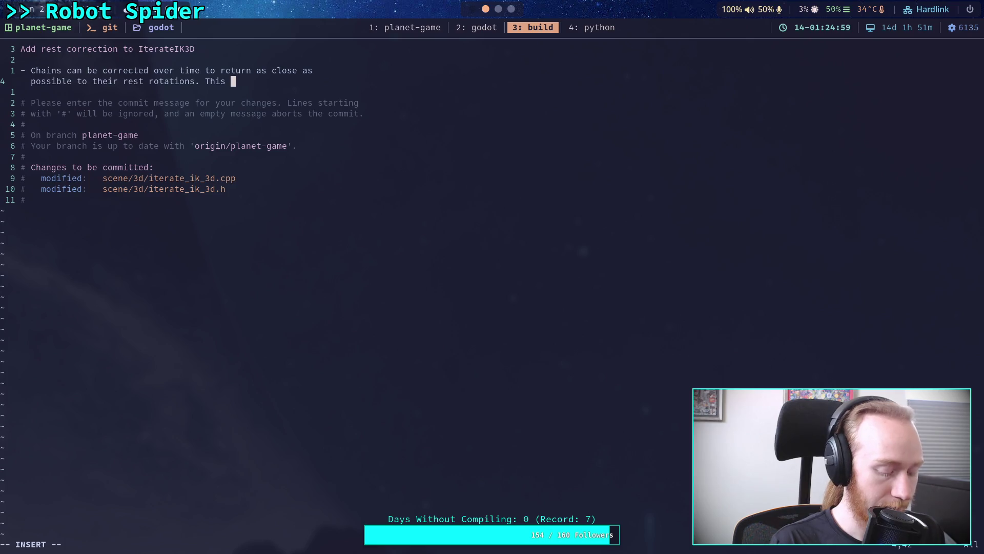
text(fe)
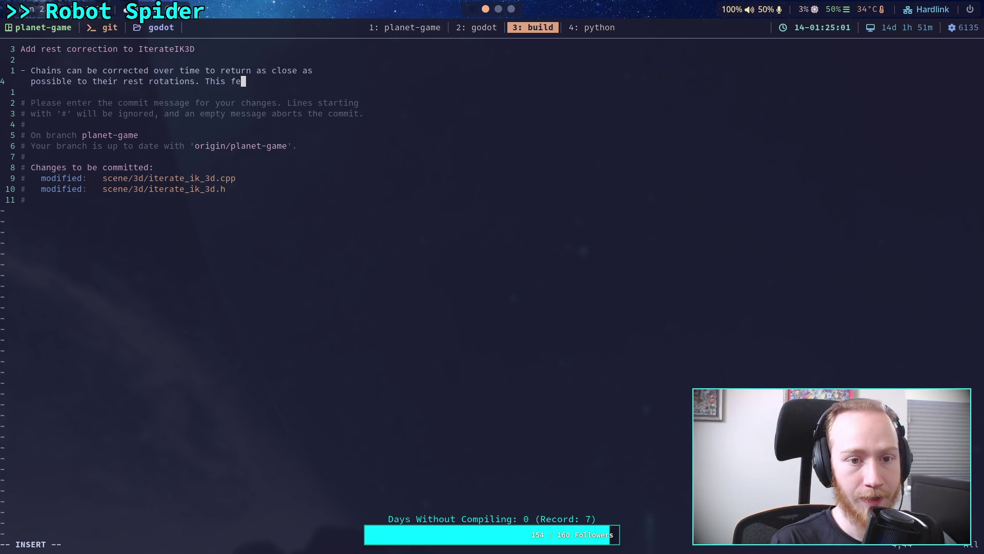
key(BackSpace)
text(ixes )
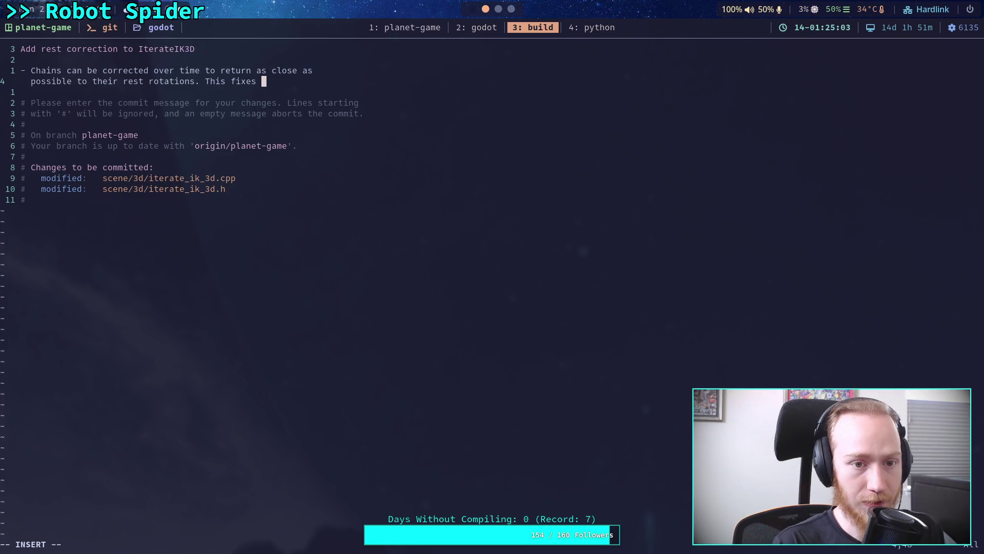
text(lr)
text(e joint)
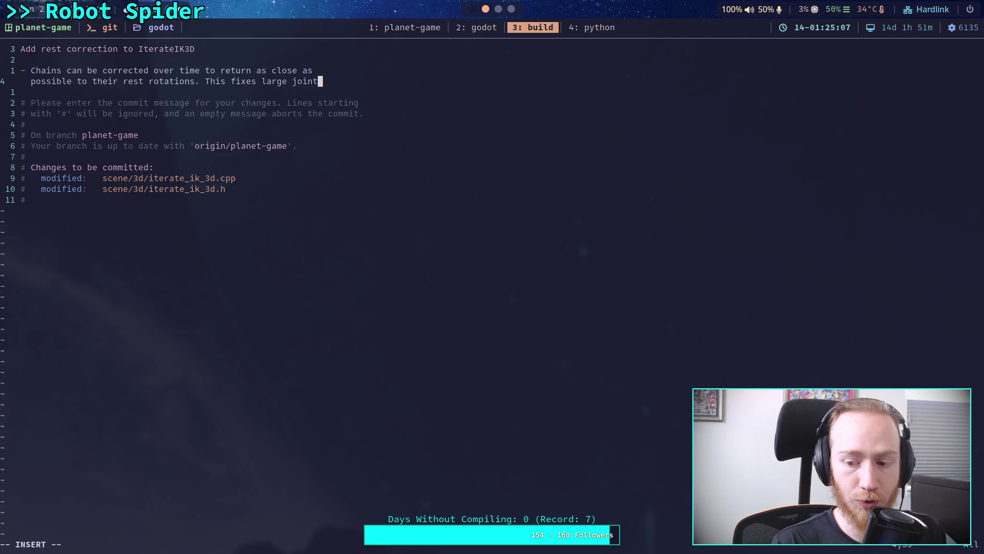
Reword the next sentence to begin 'This fixes joint drift'.
key(Return)
text(angles)
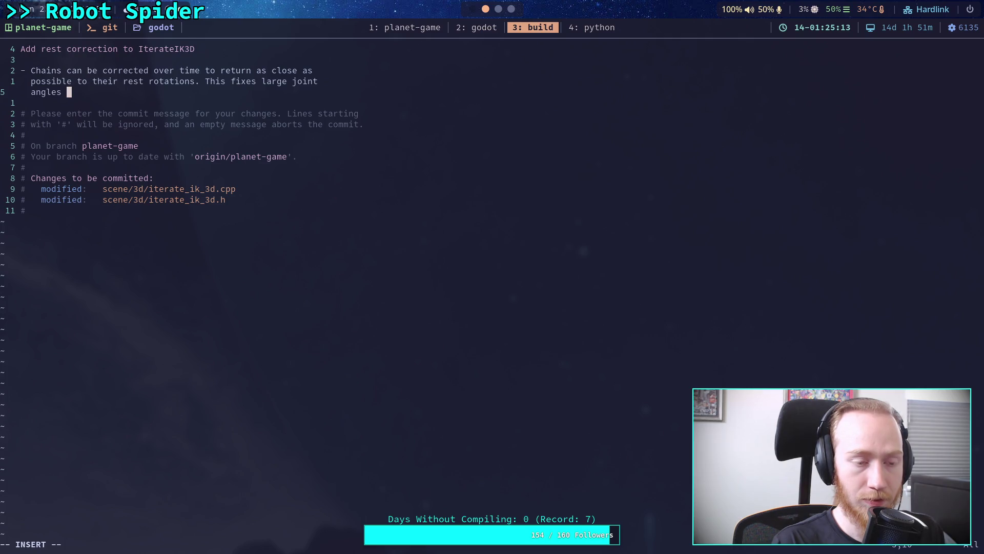
key(BackSpace)
key(BackSpace)
key(BackSpace)
key(BackSpace)
key(BackSpace)
key(BackSpace)
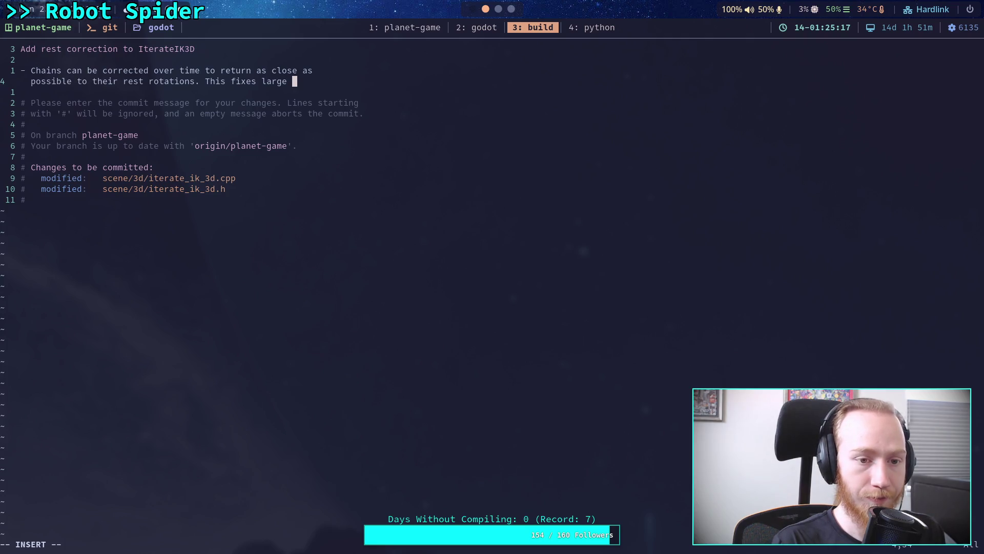
text(de)
key(BackSpace)
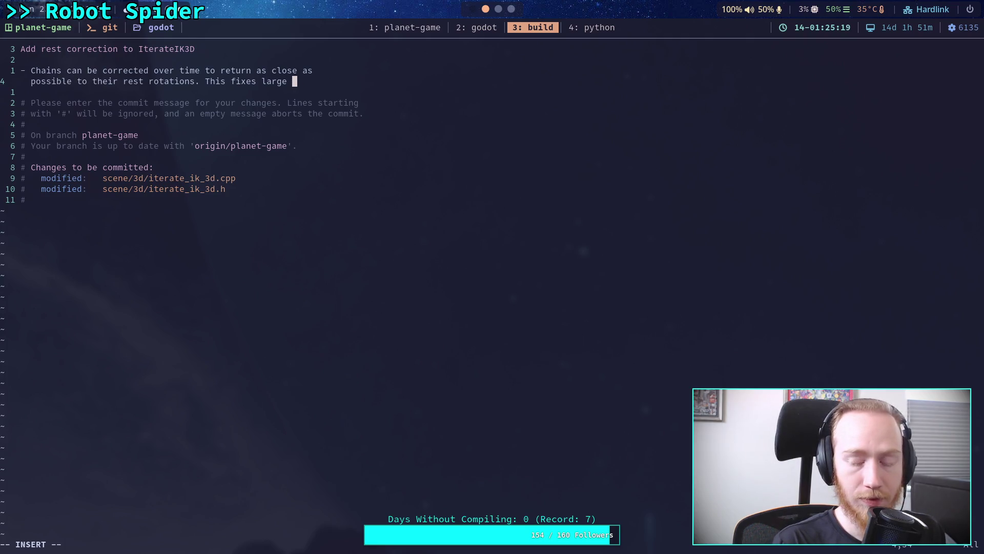
key(BackSpace)
key(BackSpace)
key(BackSpace)
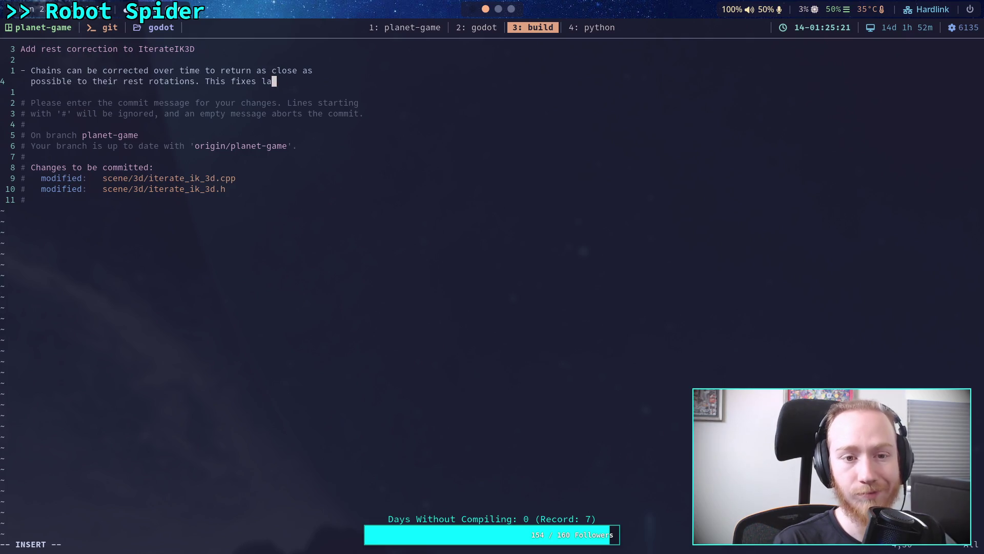
text(d)
key(BackSpace)
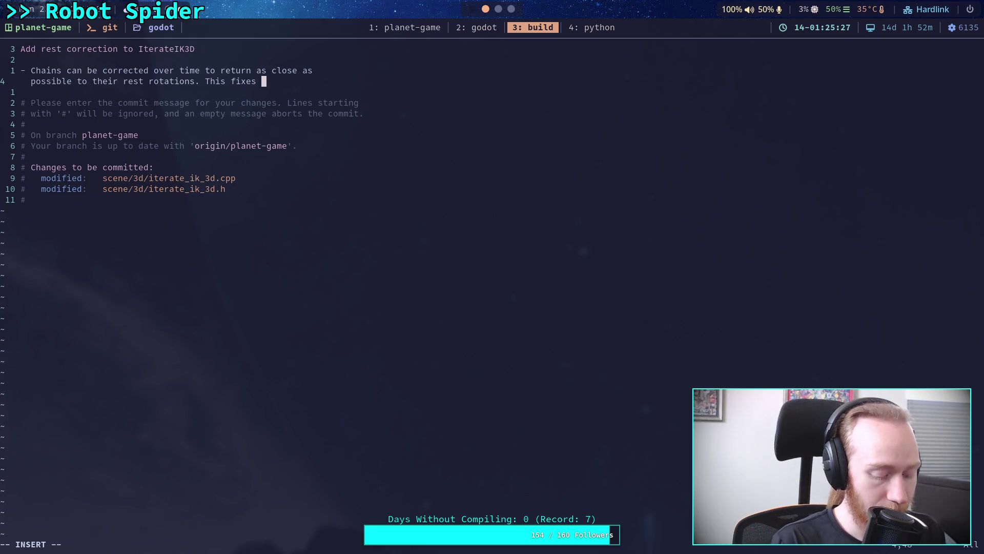
text(gradual)
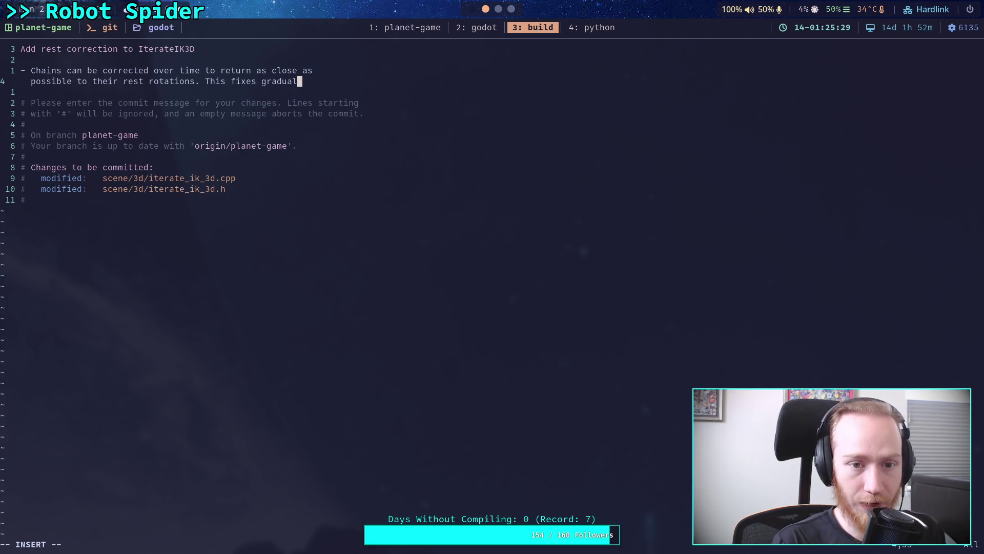
key(BackSpace)
key(BackSpace)
key(BackSpace)
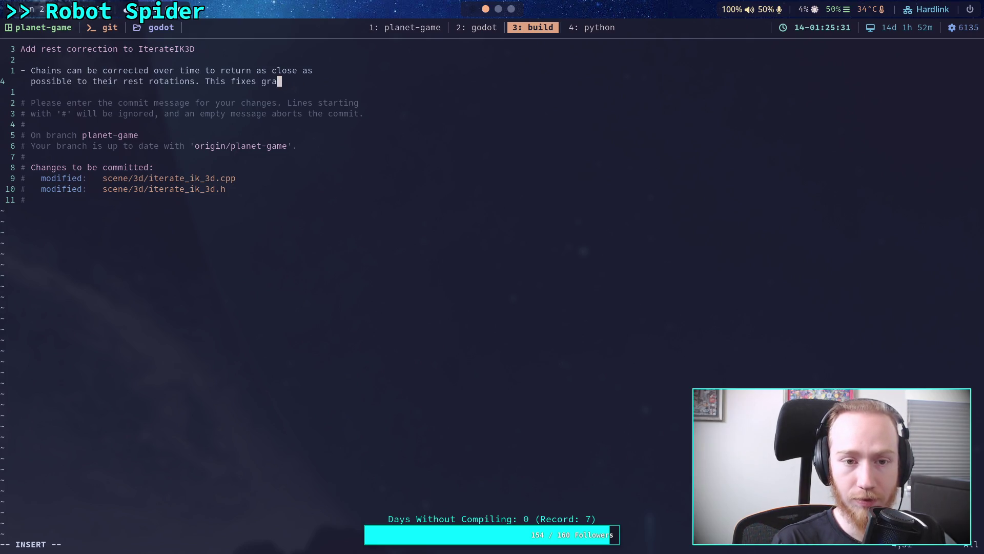
text(joint drift)
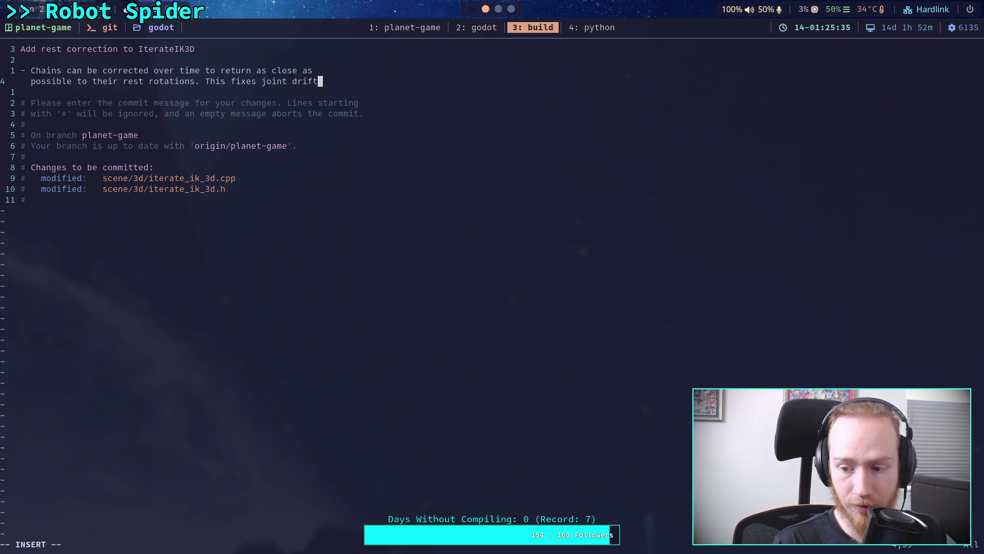
Extend it with 'as targets move and return to the rest location.'.
key(Return)
key(BackSpace)
text(s )
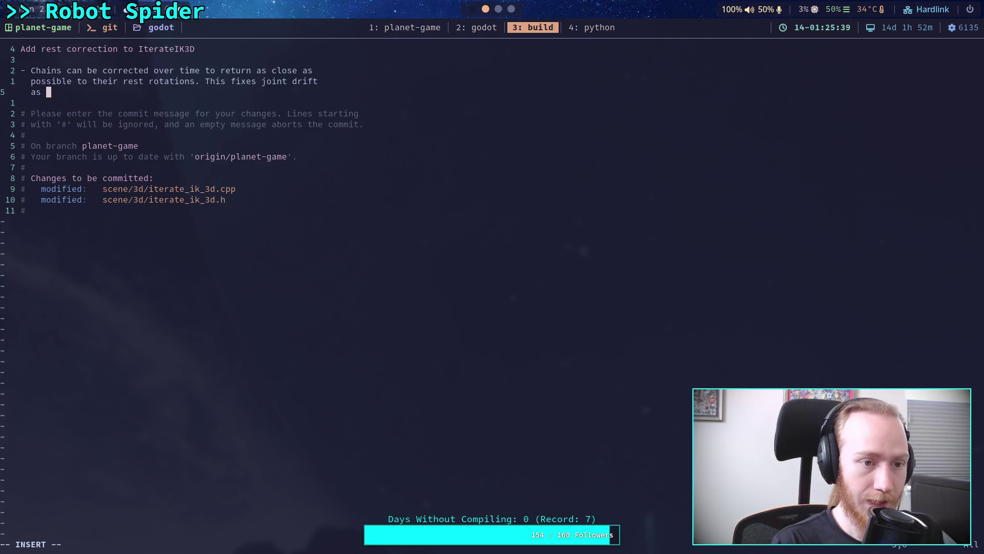
text(joints mo)
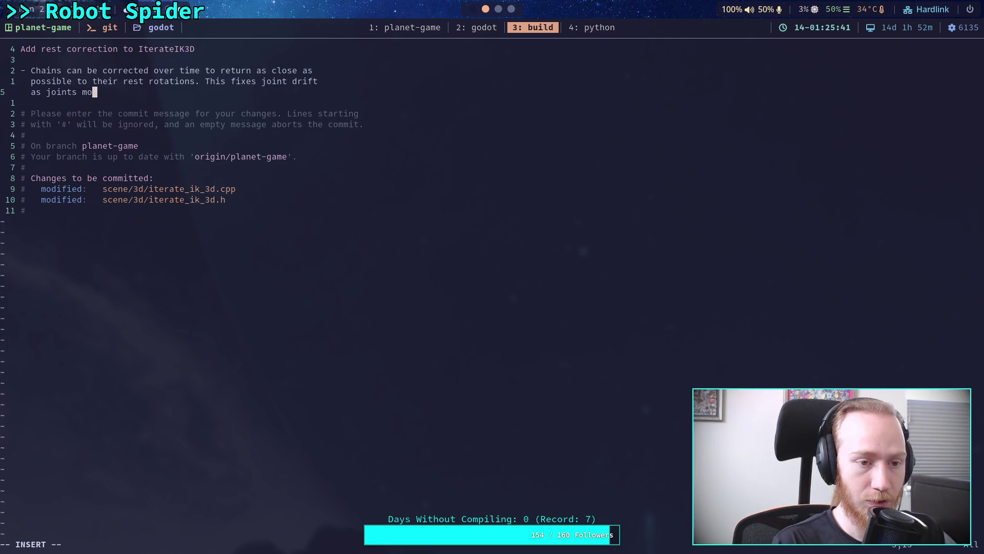
text(ve over time )
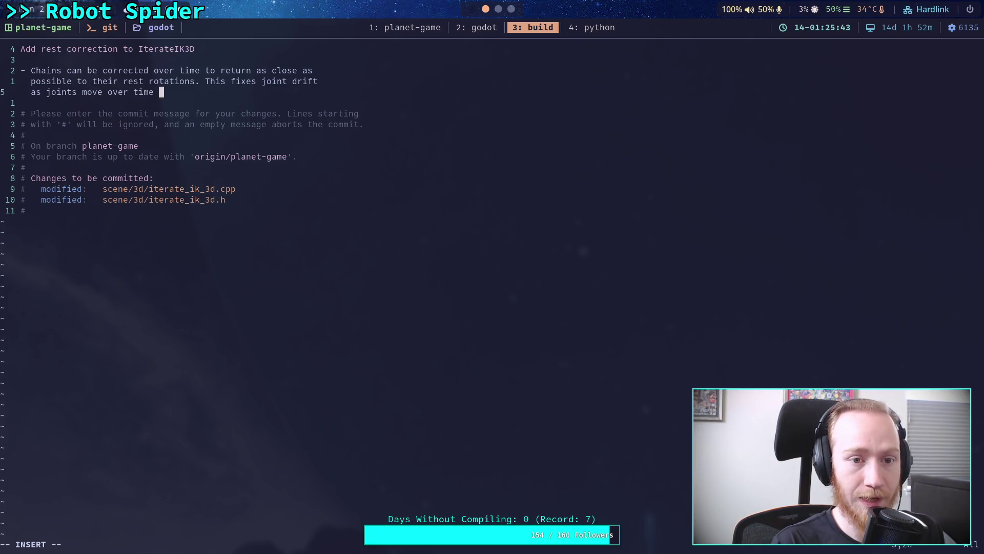
text(and retu)
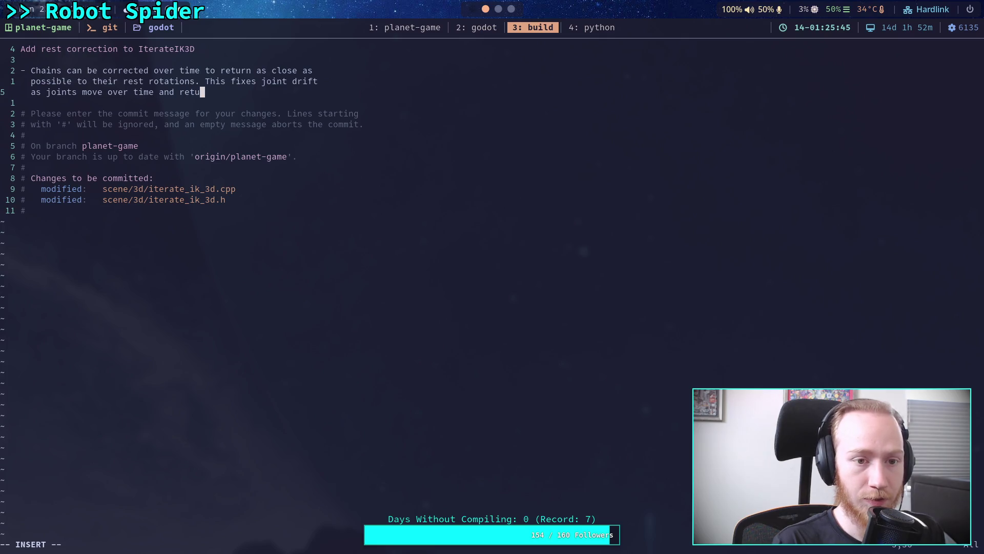
text(rn to)
key(BackSpace)
key(BackSpace)
key(BackSpace)
text(targets move and return to the r)
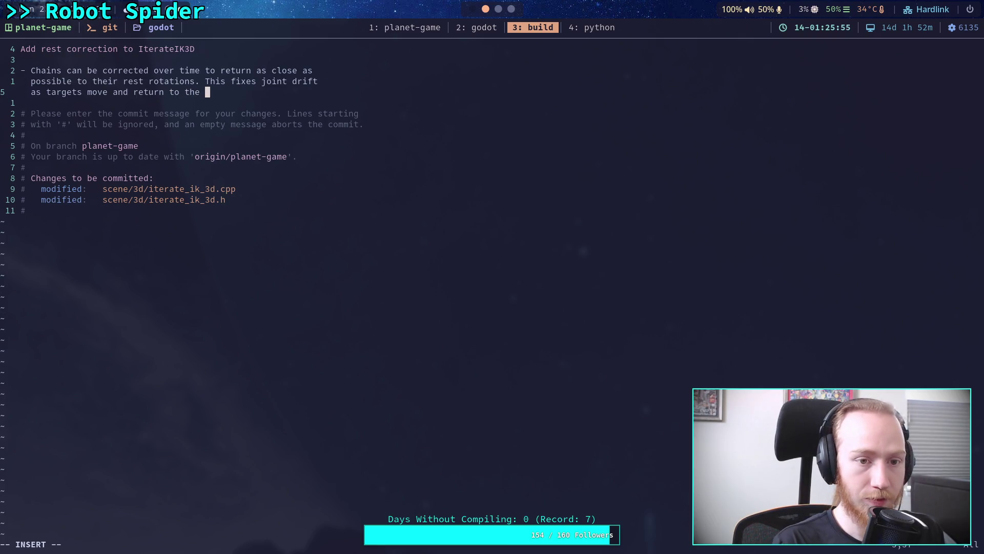
text(est )
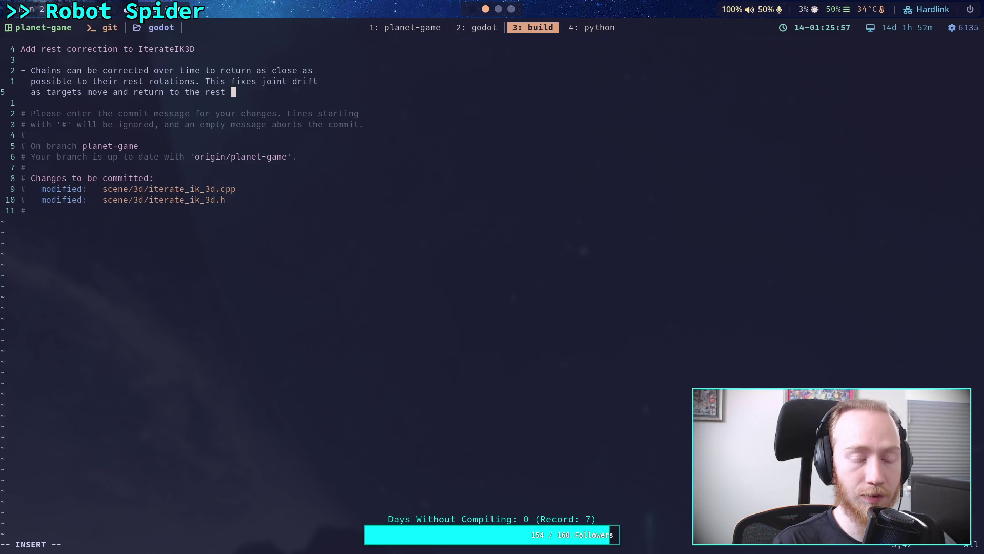
text(location)
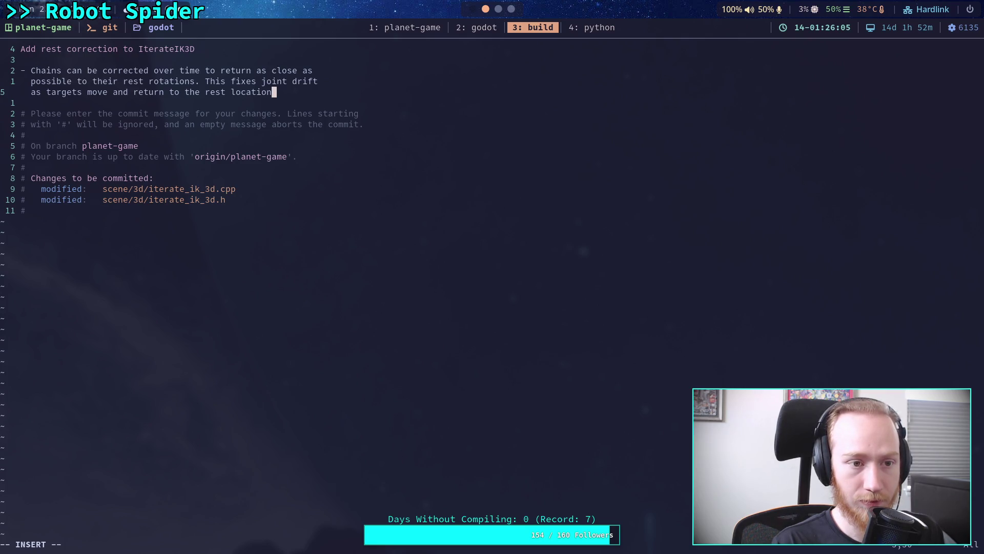
text(.)
key(Escape)
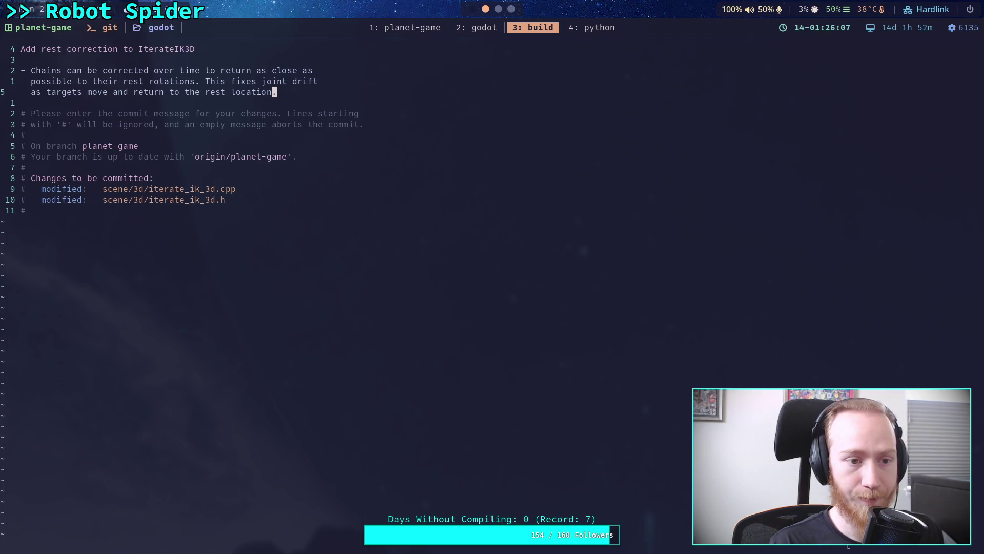
text(:wq)
key(Escape)
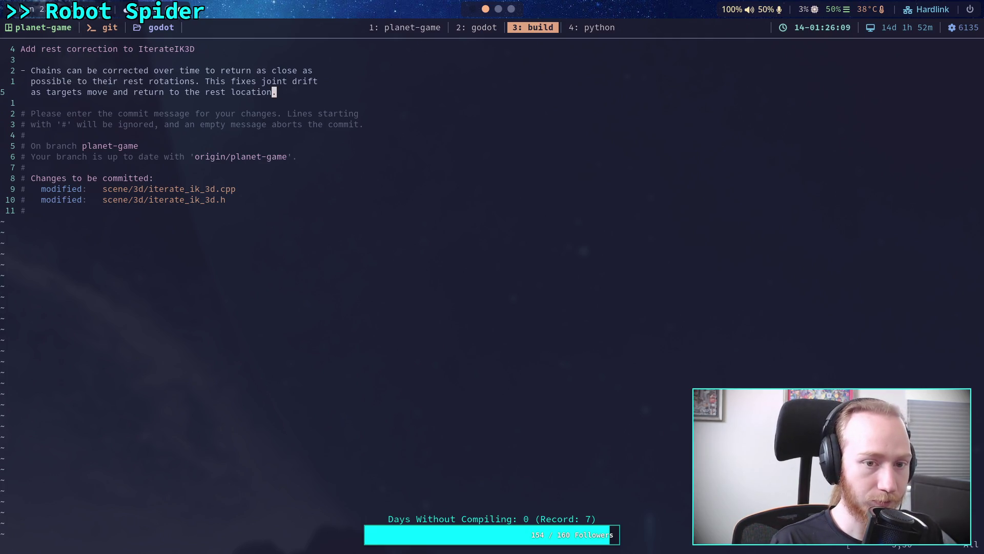
Add 'Requires deterministic to be disabled.' and save the commit message with :wq.
text(ation. Req)
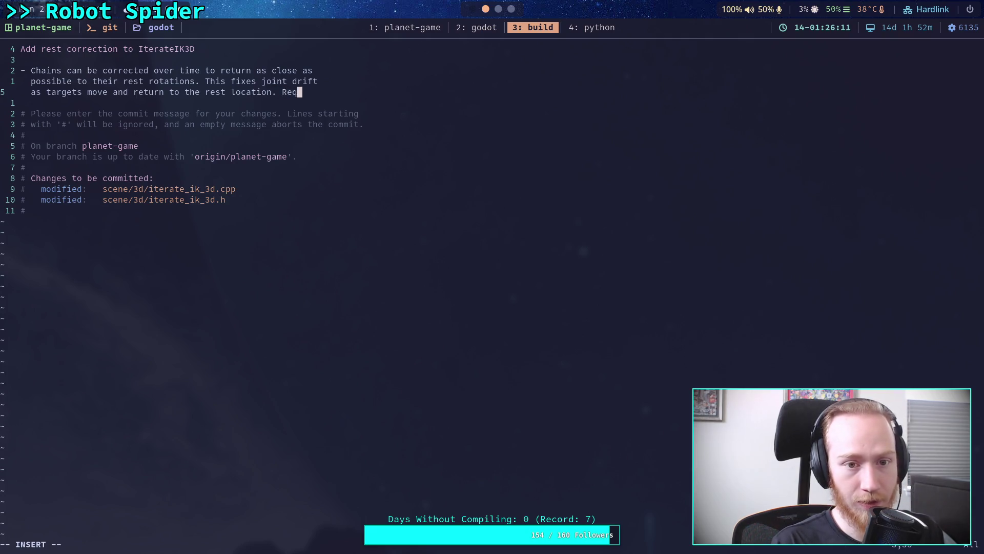
text(uires)
key(Return)
text(determi)
text(nin)
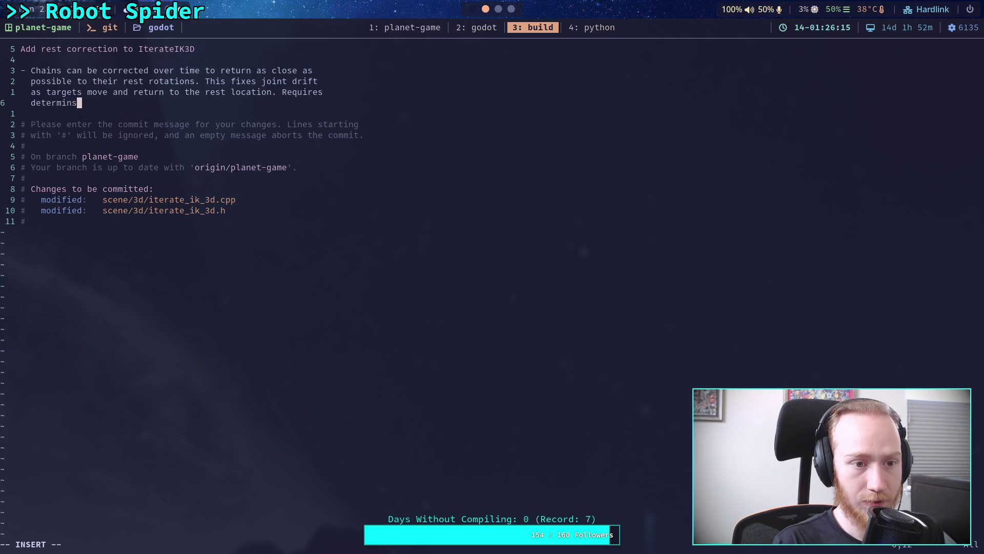
text(tic to be t)
key(BackSpace)
text(disabled.)
key(Escape)
text(:wq)
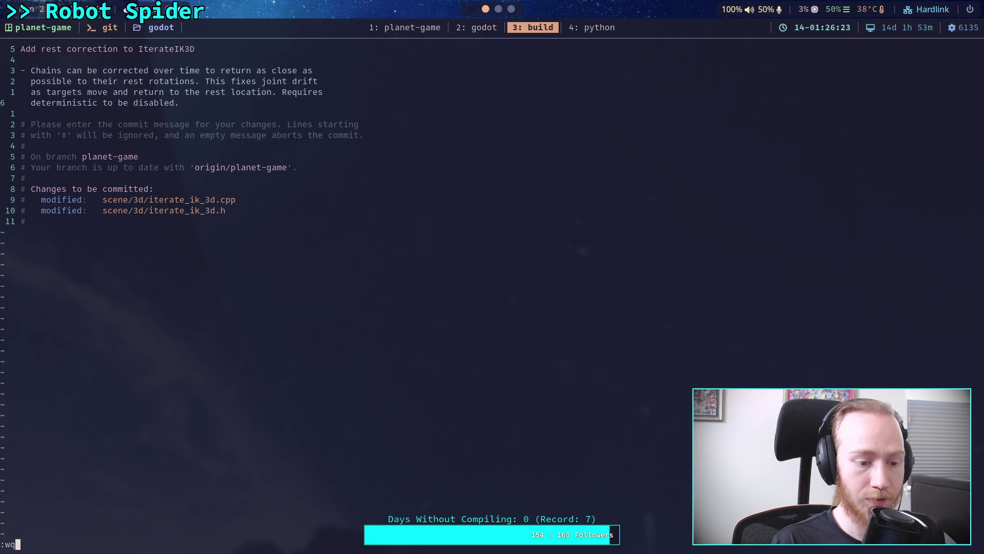
key(Return)
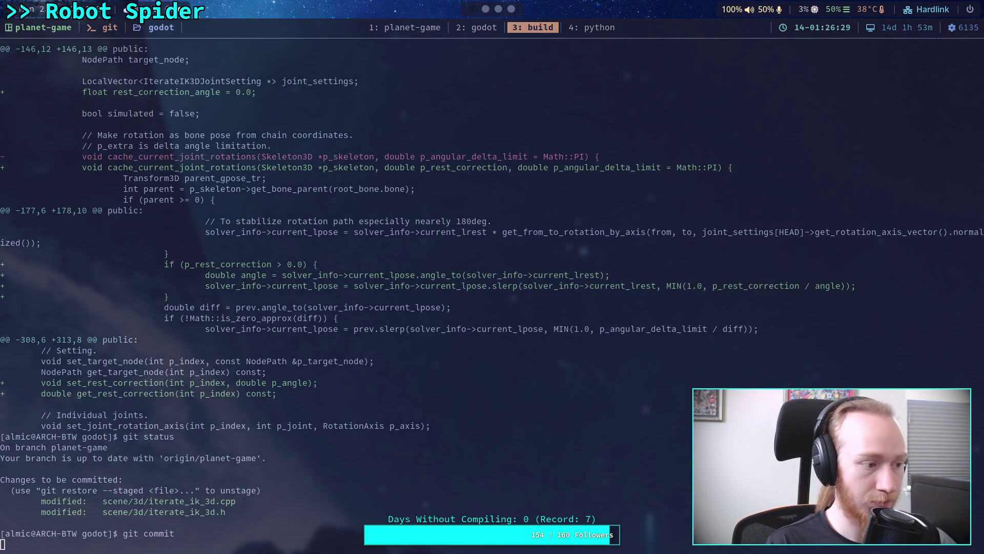
Push the commit to the planet-game branch and start the ./build -a editor build.
text(git push)
key(Return)
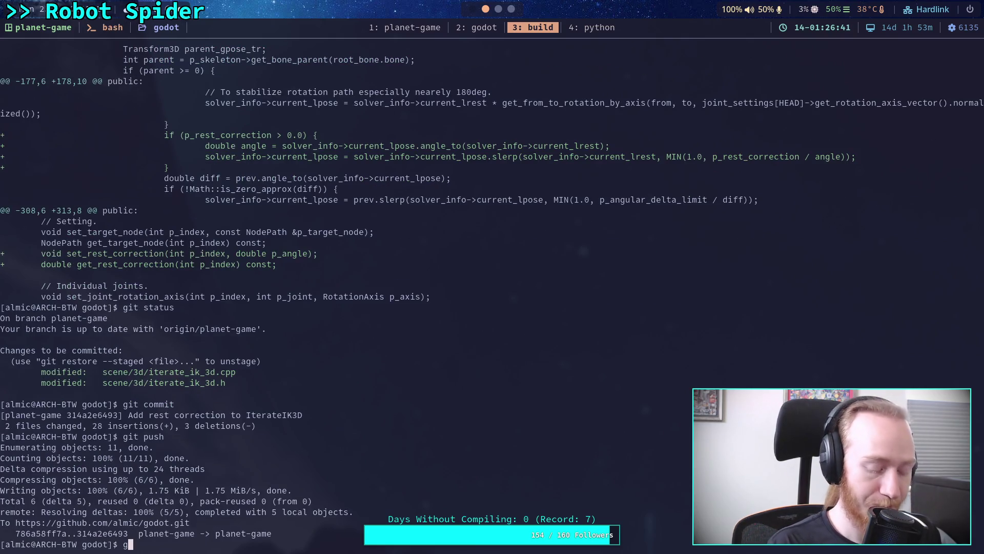
text(/build -a)
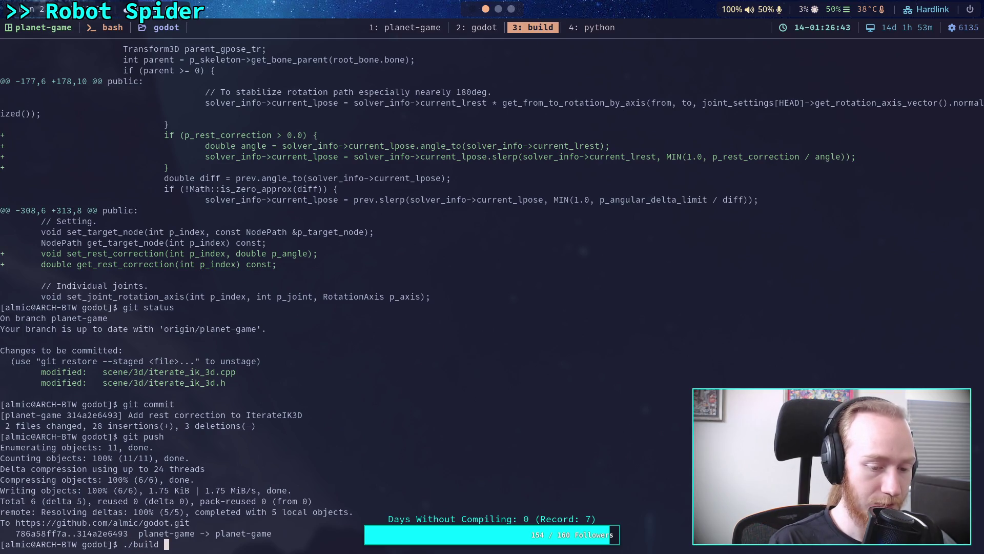
key(Return)
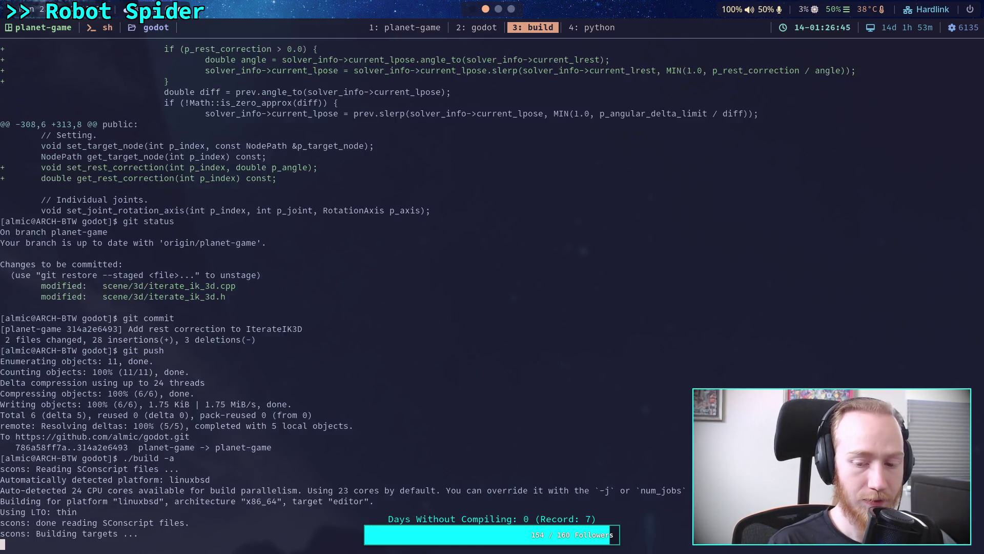